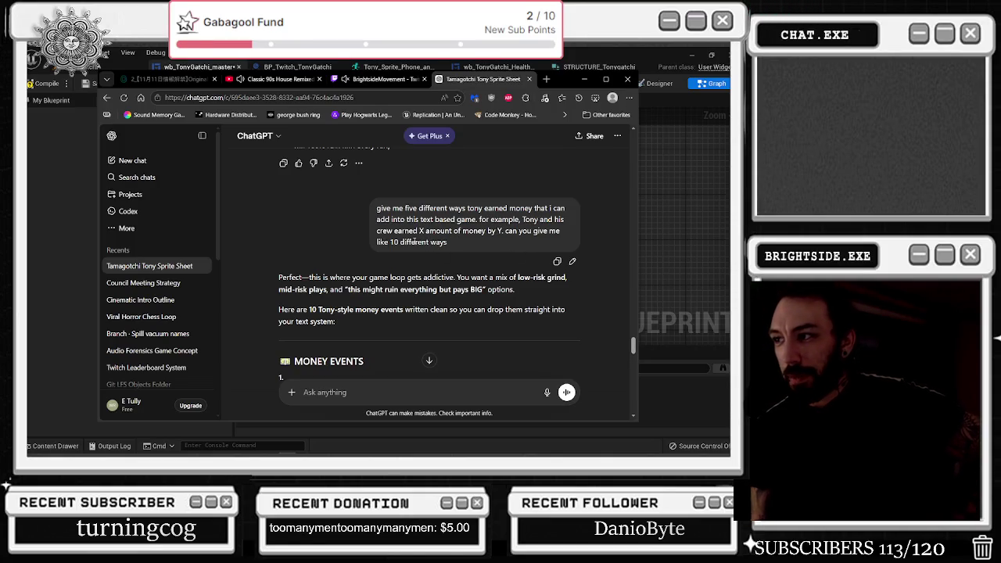
Step: Read through the browser reply's money event suggestions, highlighting the hidden modifiers ideas
{"action": "scroll", "coordinate": [408, 244], "scroll_direction": "down", "scroll_amount": 3}
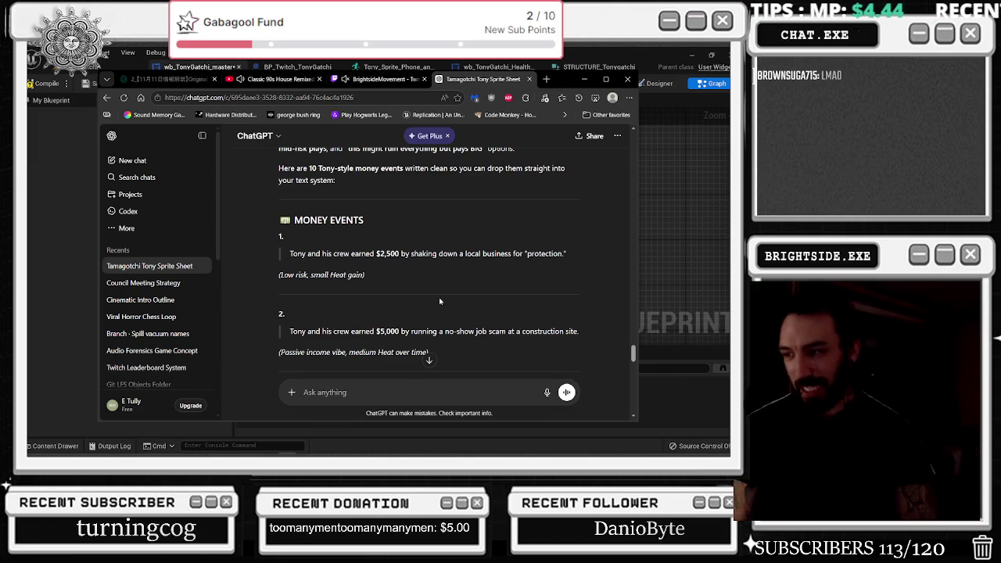
{"action": "scroll", "coordinate": [438, 297], "scroll_direction": "down", "scroll_amount": 1}
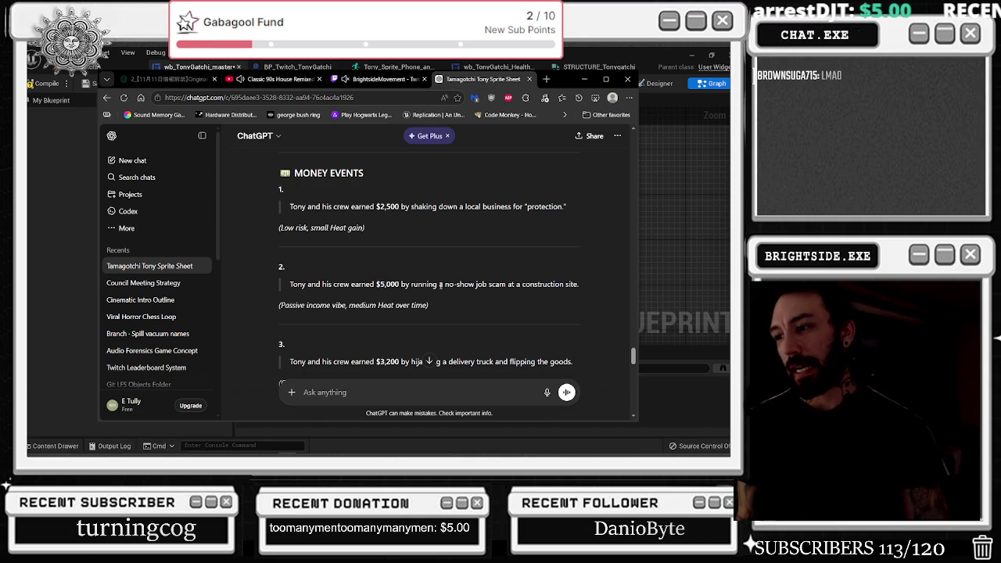
{"action": "scroll", "coordinate": [438, 282], "scroll_direction": "down", "scroll_amount": 1}
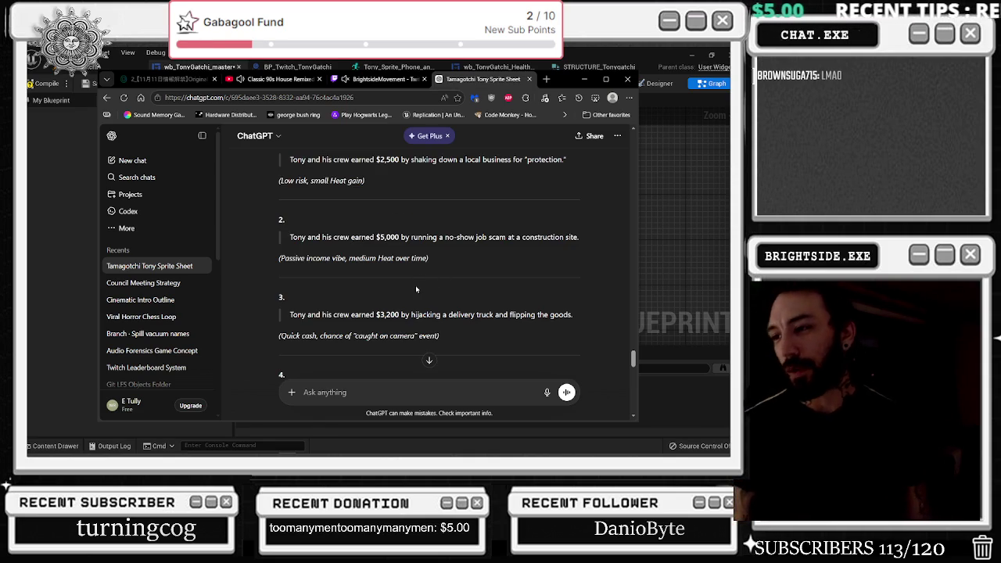
{"action": "scroll", "coordinate": [452, 275], "scroll_direction": "down", "scroll_amount": 1}
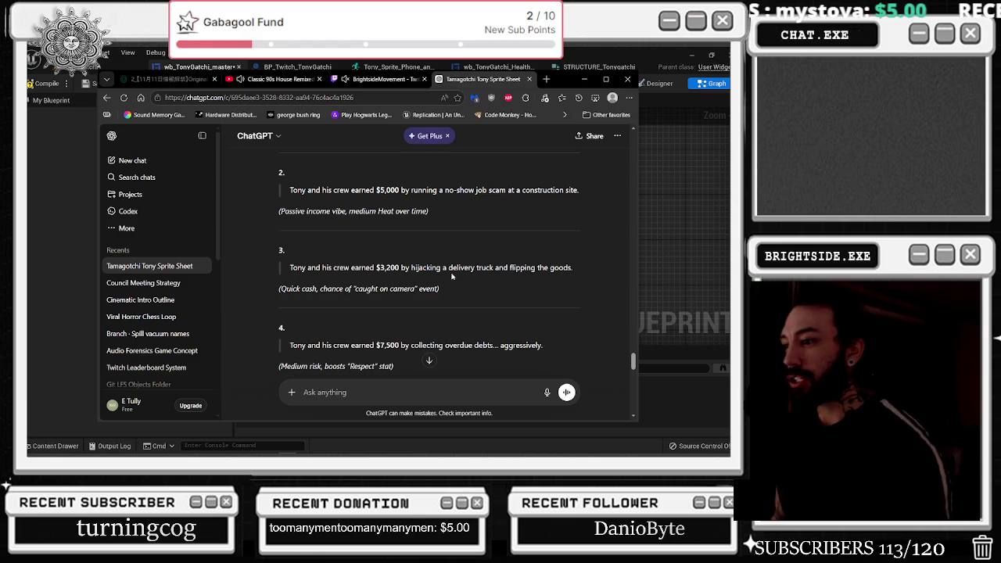
{"action": "scroll", "coordinate": [451, 276], "scroll_direction": "down", "scroll_amount": 1}
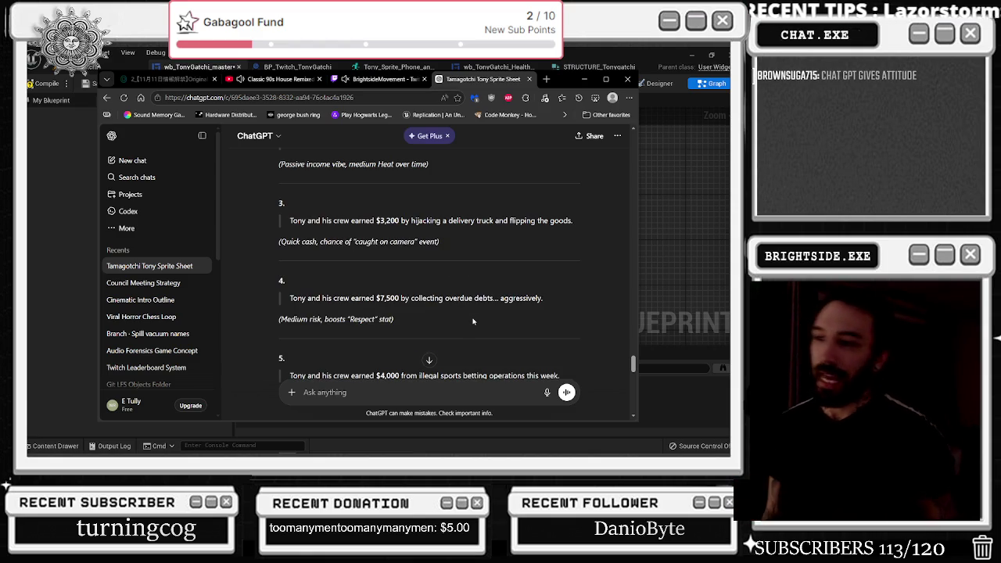
{"action": "scroll", "coordinate": [470, 294], "scroll_direction": "down", "scroll_amount": 2}
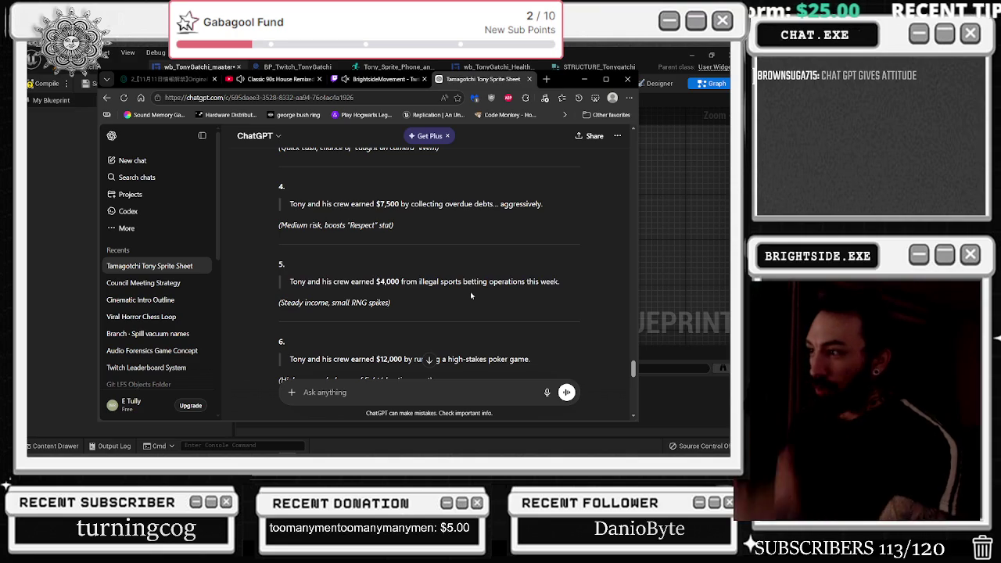
{"action": "scroll", "coordinate": [471, 294], "scroll_direction": "down", "scroll_amount": 1}
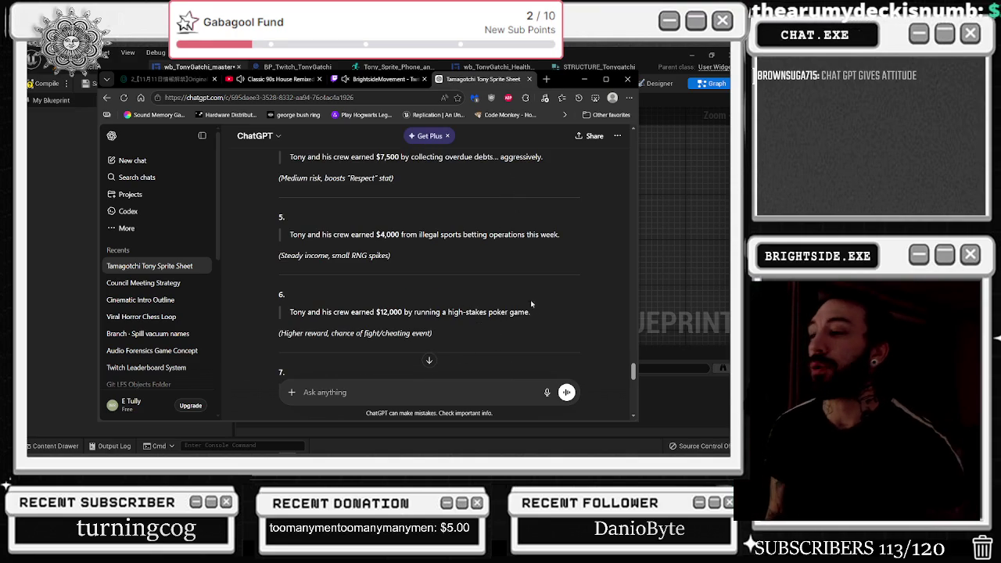
{"action": "scroll", "coordinate": [537, 306], "scroll_direction": "down", "scroll_amount": 2}
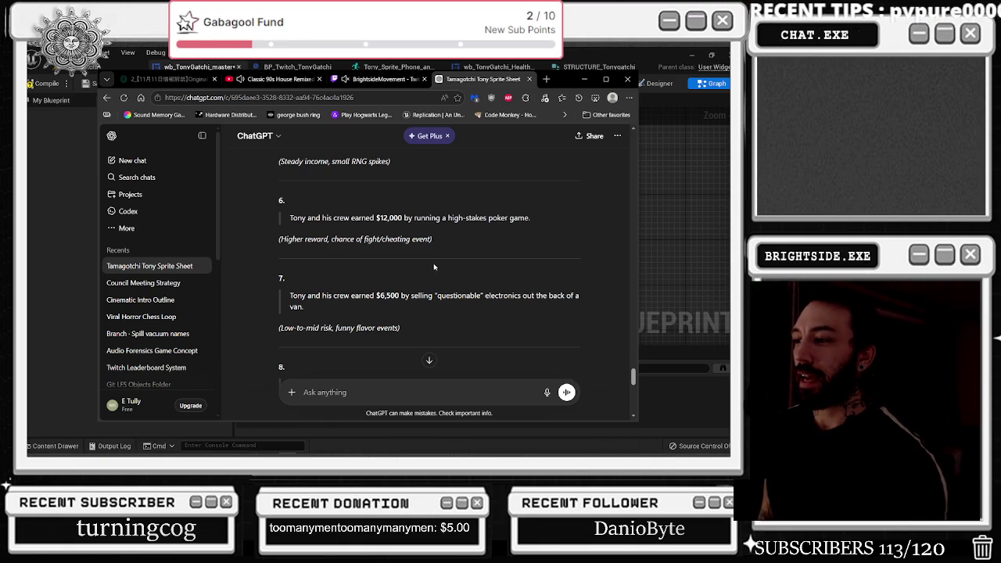
{"action": "scroll", "coordinate": [434, 267], "scroll_direction": "down", "scroll_amount": 2}
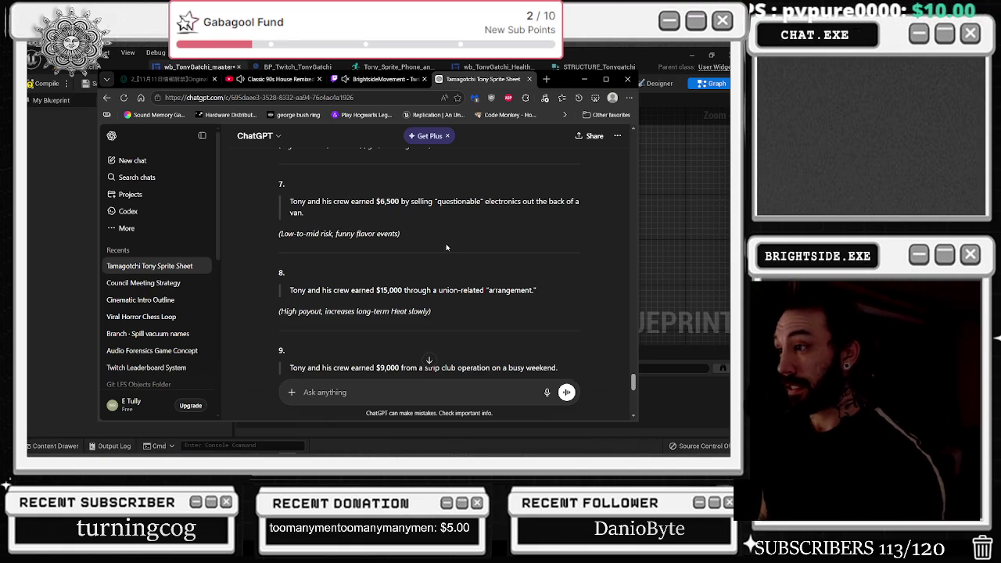
{"action": "scroll", "coordinate": [489, 281], "scroll_direction": "down", "scroll_amount": 2}
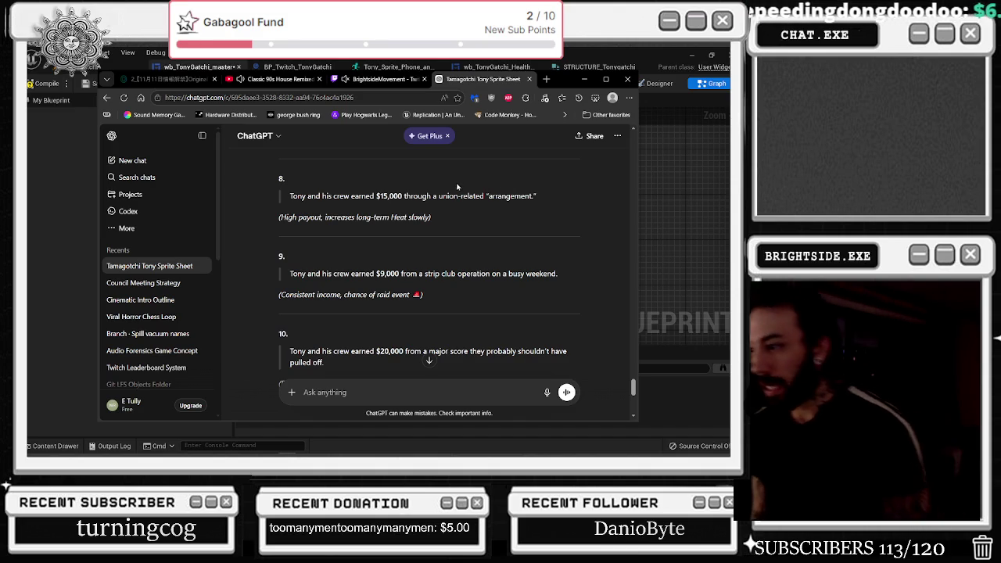
{"action": "scroll", "coordinate": [469, 186], "scroll_direction": "down", "scroll_amount": 4}
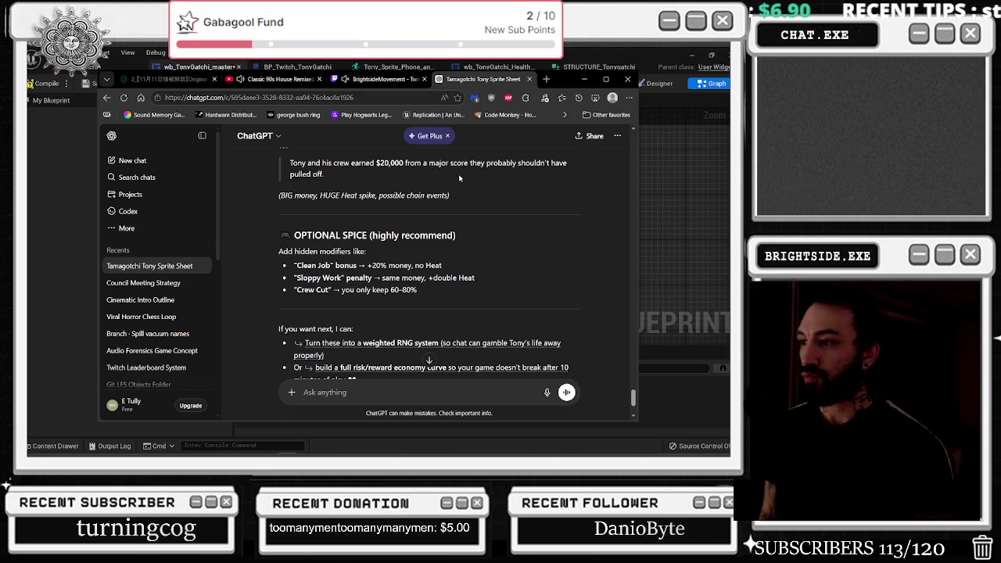
{"action": "scroll", "coordinate": [460, 178], "scroll_direction": "down", "scroll_amount": 2}
{"action": "scroll", "coordinate": [460, 179], "scroll_direction": "up", "scroll_amount": 6}
{"action": "scroll", "coordinate": [459, 179], "scroll_direction": "down", "scroll_amount": 4}
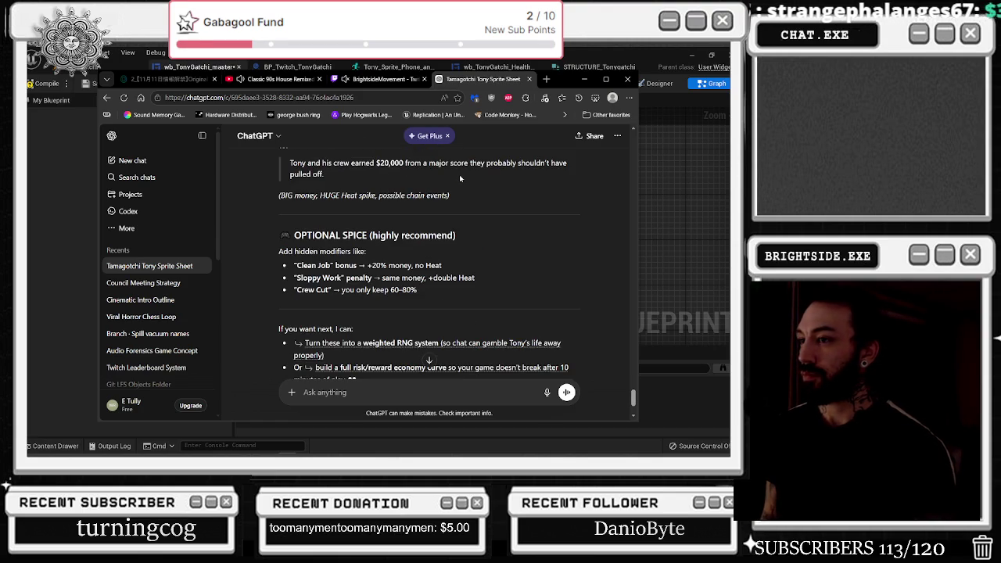
{"action": "left_click_drag", "start_coordinate": [278, 250], "coordinate": [438, 281]}
{"action": "left_click_drag", "start_coordinate": [311, 278], "coordinate": [328, 290]}
{"action": "left_click", "coordinate": [313, 299]}
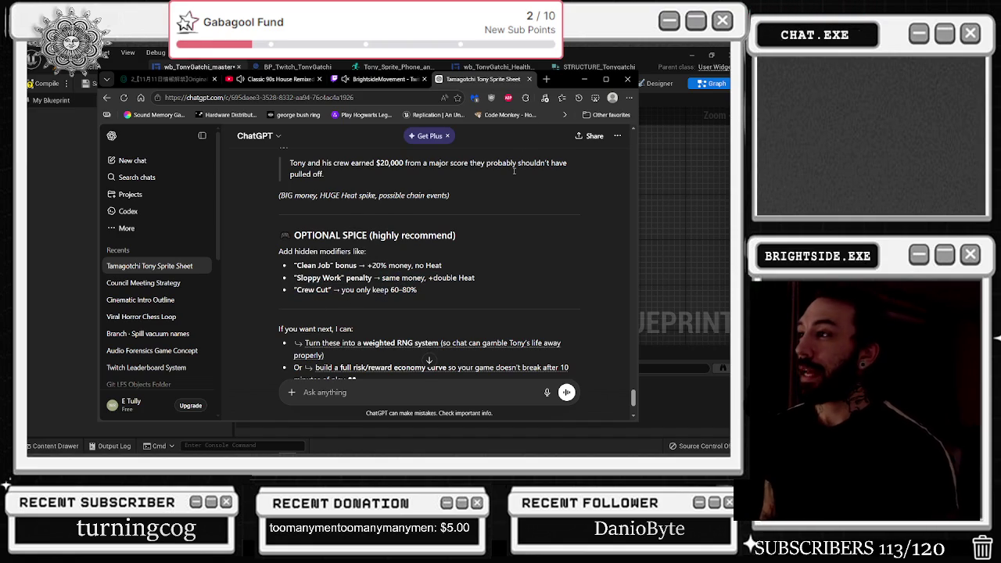
Step: Return to the blueprint and paste the strip club event into Option 6
{"action": "scroll", "coordinate": [378, 235], "scroll_direction": "up", "scroll_amount": 2}
{"action": "left_click_drag", "start_coordinate": [555, 86], "coordinate": [359, 133]}
{"action": "left_click", "coordinate": [389, 126]}
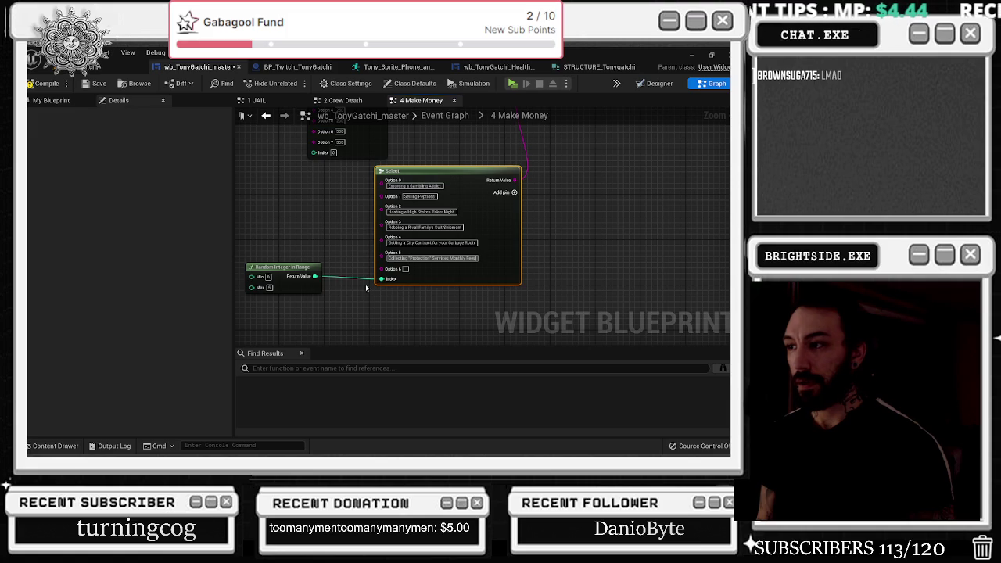
{"action": "left_click", "coordinate": [407, 269]}
{"action": "key", "text": "ctrl+v"}
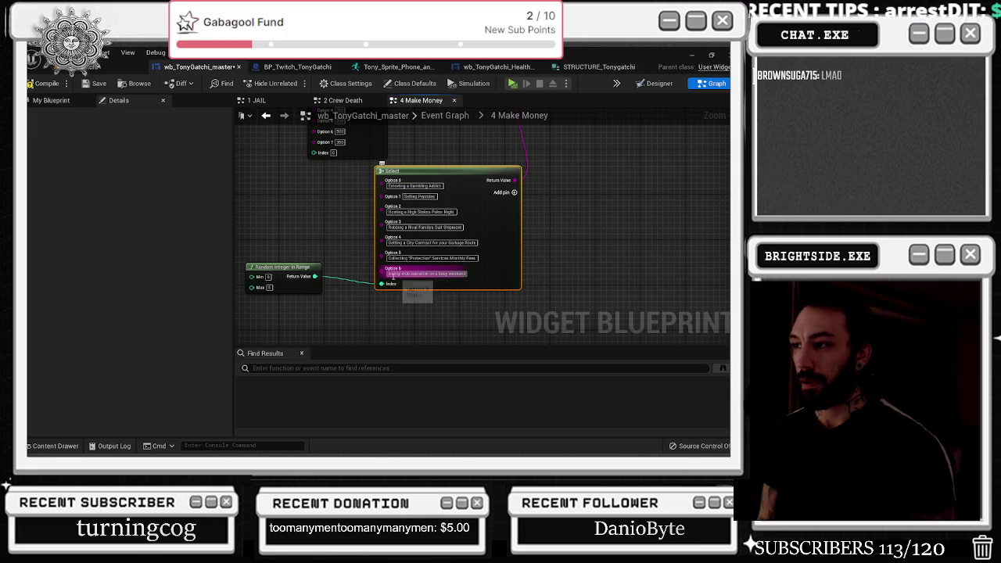
{"action": "key", "text": "Return"}
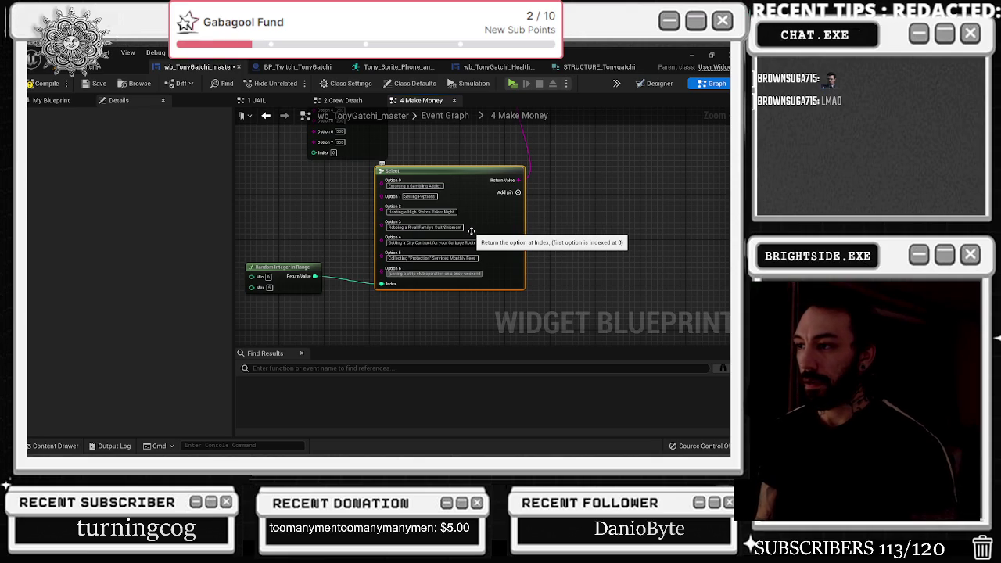
Step: Add Option 7 with the edited union arrangement event, then add an empty Option 8 pin
{"action": "left_click", "coordinate": [517, 192]}
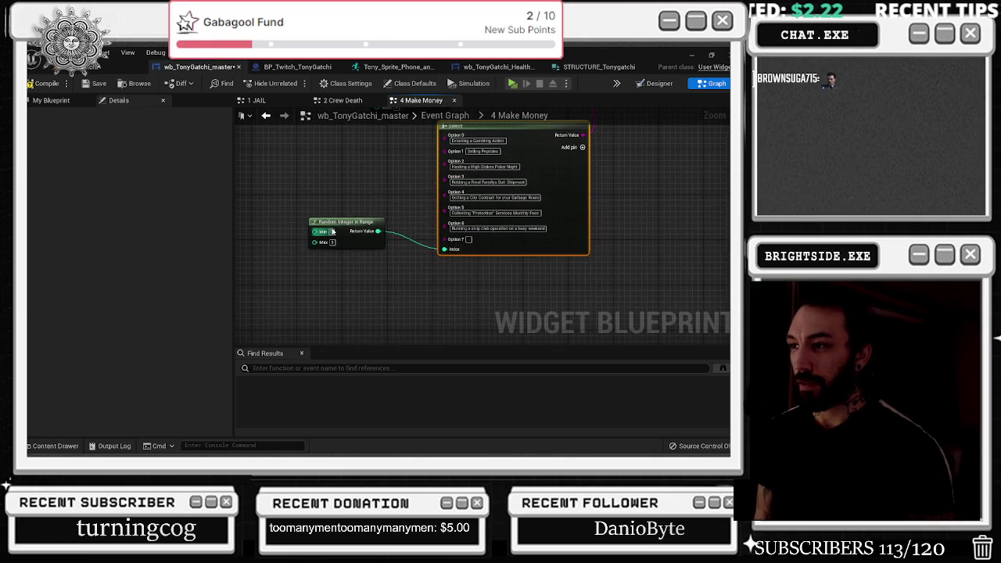
{"action": "left_click_drag", "start_coordinate": [336, 231], "coordinate": [290, 244]}
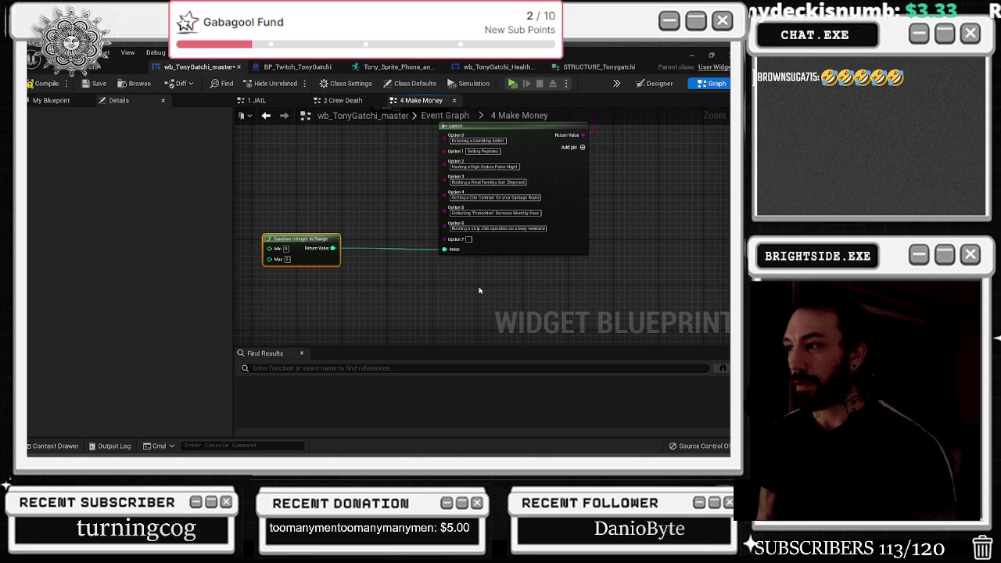
{"action": "left_click", "coordinate": [469, 238]}
{"action": "key", "text": "ctrl+v"}
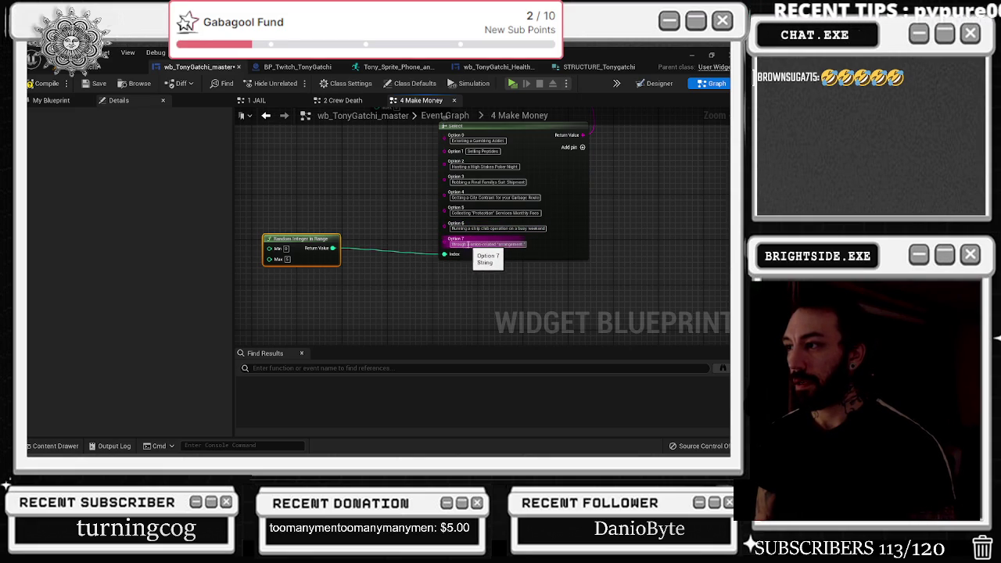
{"action": "key", "text": "Return"}
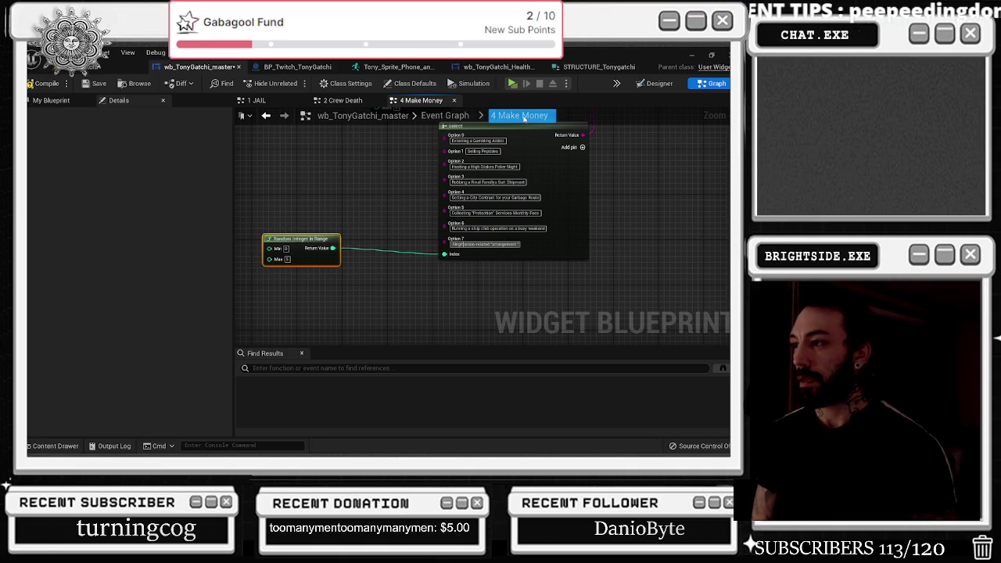
{"action": "type", "text": "ating a"}
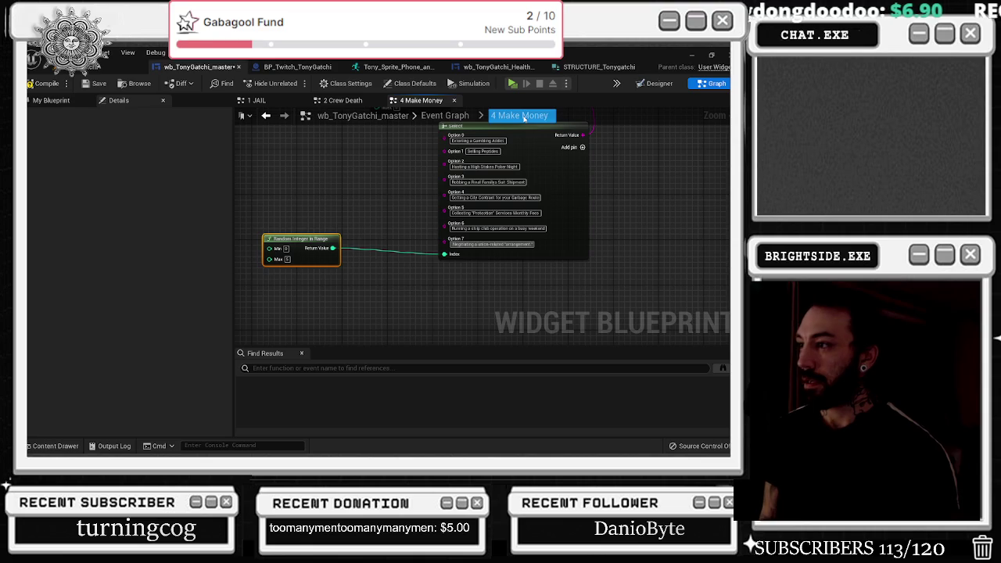
{"action": "left_click", "coordinate": [581, 147]}
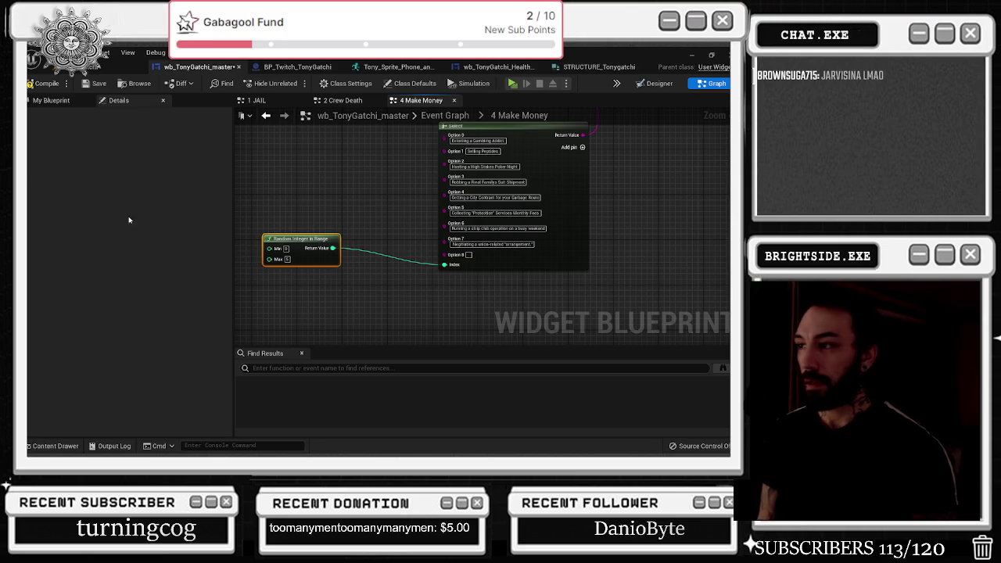
Step: Paste the van electronics, overdue debts and no-show job scam events into Options 8, 9 and 10
{"action": "left_click", "coordinate": [469, 255]}
{"action": "key", "text": "ctrl+v"}
{"action": "key", "text": "Return"}
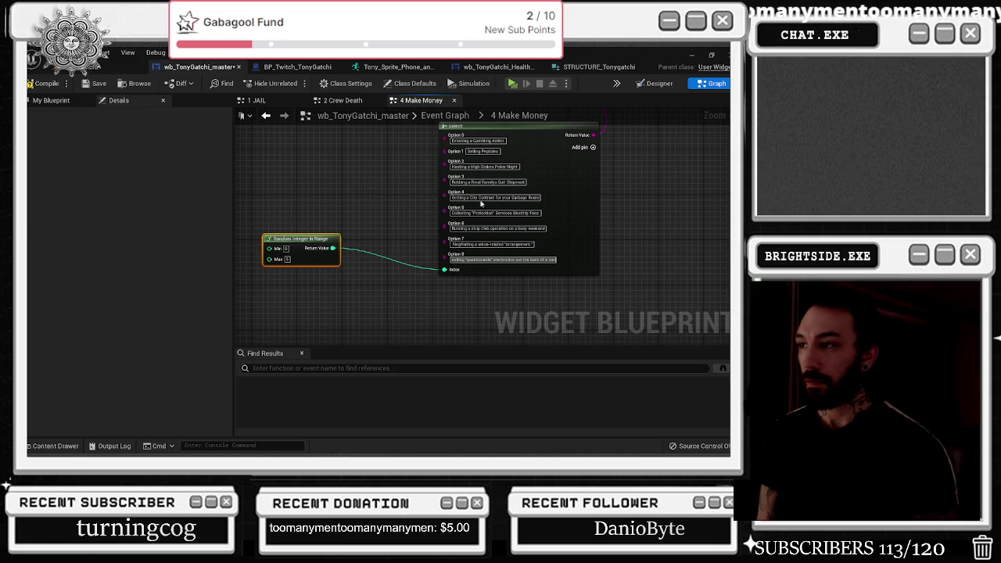
{"action": "left_click", "coordinate": [593, 147]}
{"action": "left_click", "coordinate": [468, 269]}
{"action": "key", "text": "ctrl+v"}
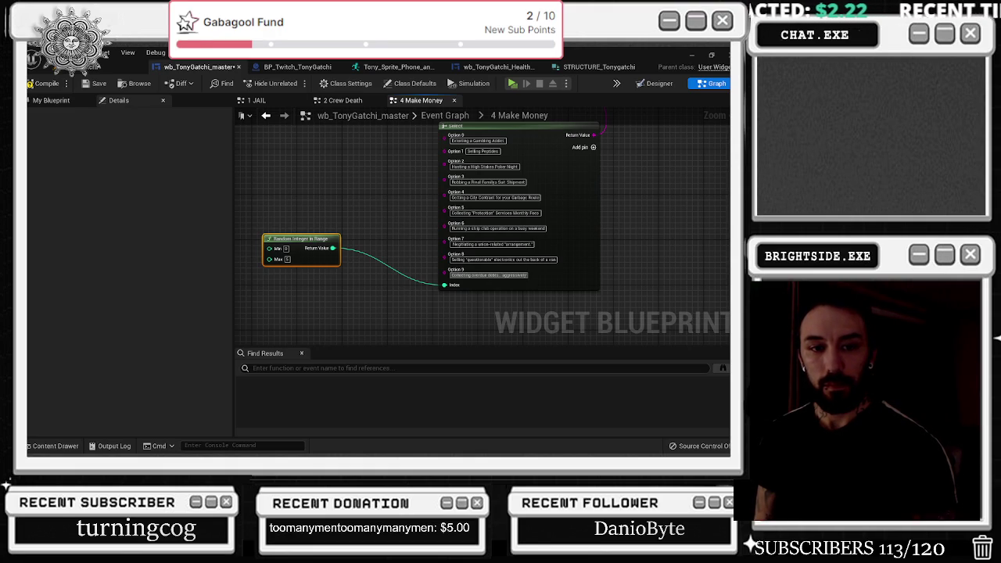
{"action": "left_click", "coordinate": [592, 147]}
{"action": "left_click", "coordinate": [499, 290]}
{"action": "key", "text": "ctrl+v"}
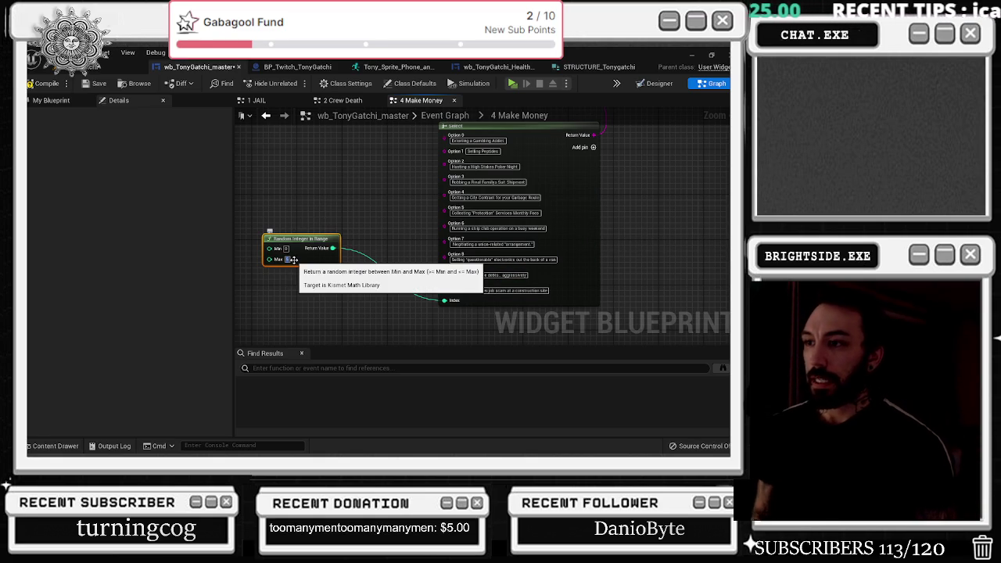
{"action": "scroll", "coordinate": [308, 252], "scroll_direction": "down", "scroll_amount": 4}
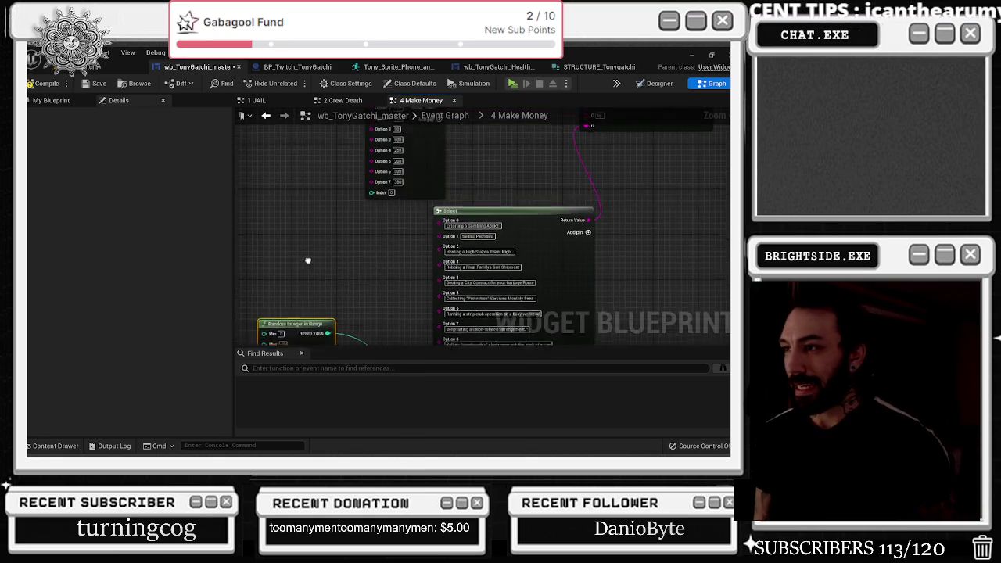
Step: Shift the lower Select node left and the end node right, then pan to the graph's right side
{"action": "mouse_move", "coordinate": [446, 227]}
{"action": "left_mouse_down"}
{"action": "mouse_move", "coordinate": [411, 229]}
{"action": "mouse_move", "coordinate": [442, 254]}
{"action": "mouse_move", "coordinate": [450, 282]}
{"action": "left_mouse_up"}
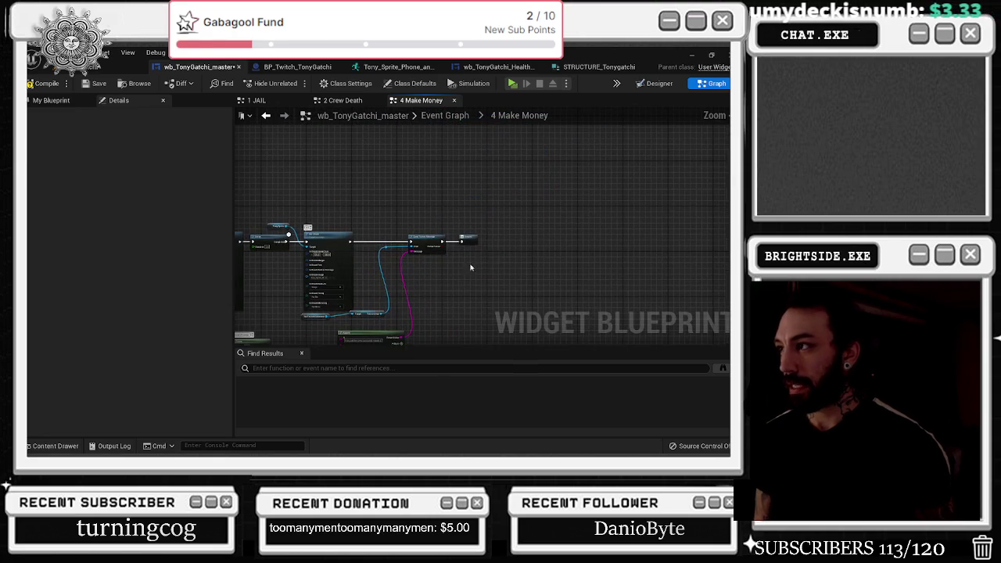
{"action": "left_click_drag", "start_coordinate": [467, 237], "coordinate": [686, 237]}
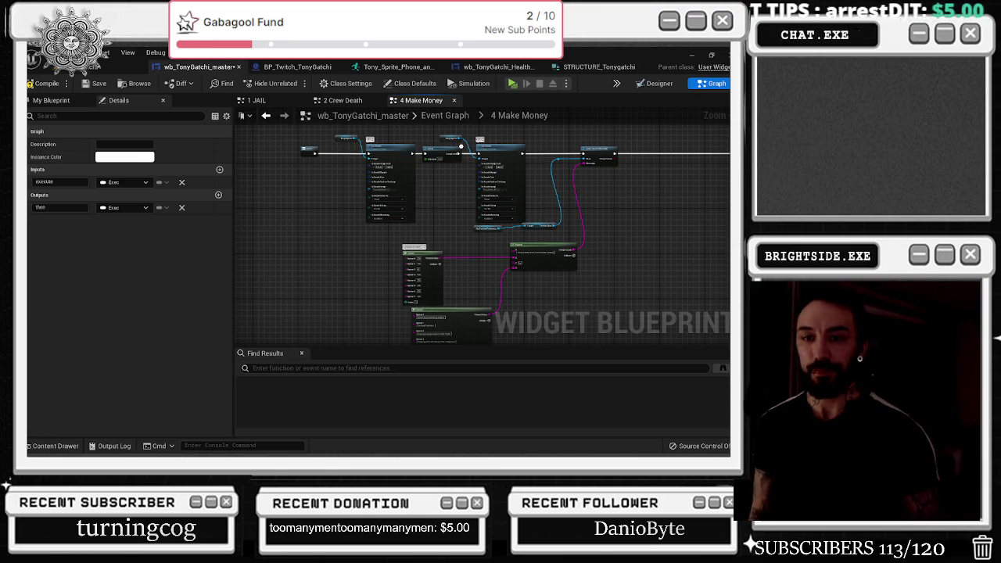
{"action": "left_click_drag", "start_coordinate": [417, 217], "coordinate": [364, 192]}
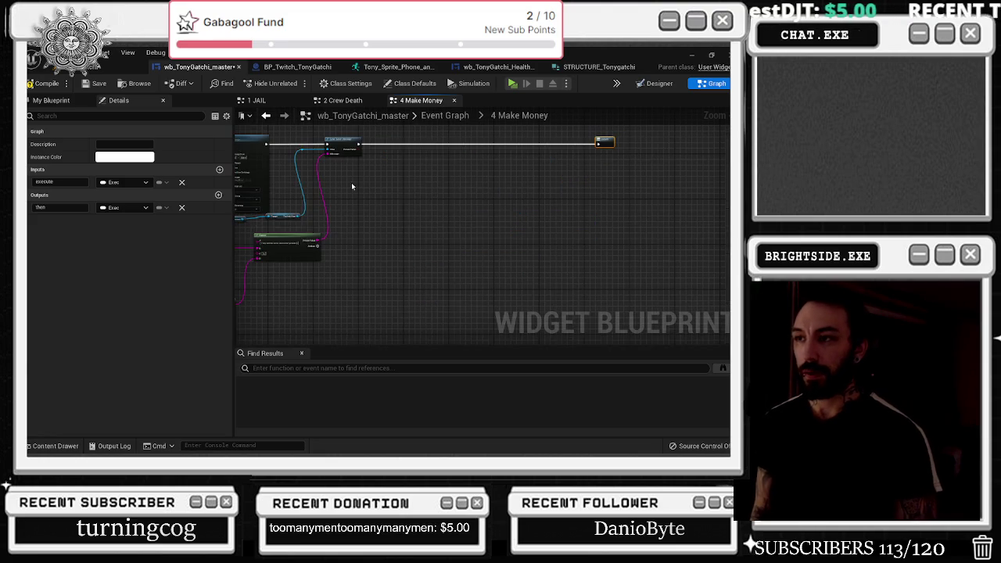
{"action": "scroll", "coordinate": [340, 141], "scroll_direction": "up", "scroll_amount": 2}
{"action": "scroll", "coordinate": [423, 146], "scroll_direction": "down", "scroll_amount": 3}
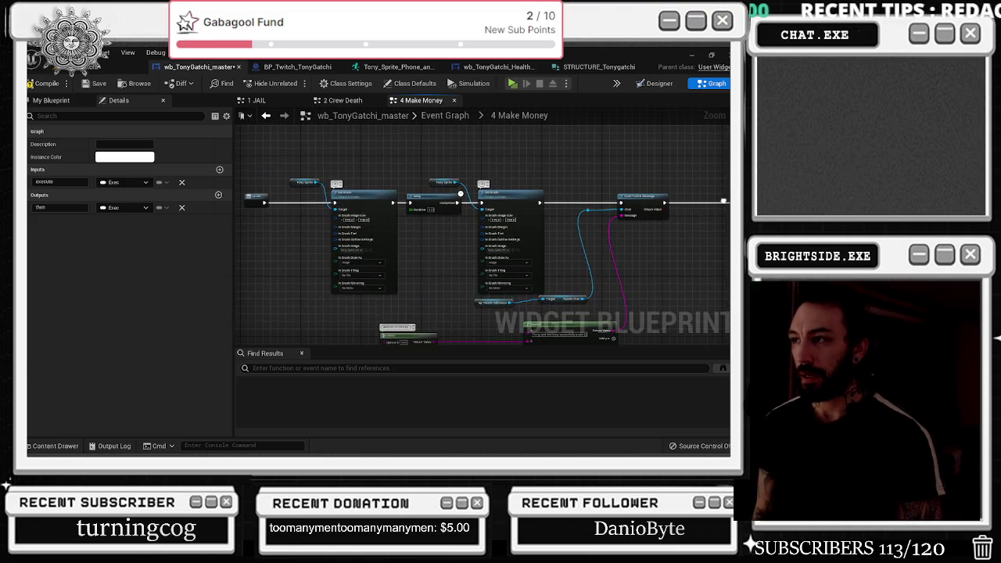
{"action": "scroll", "coordinate": [434, 179], "scroll_direction": "up", "scroll_amount": 3}
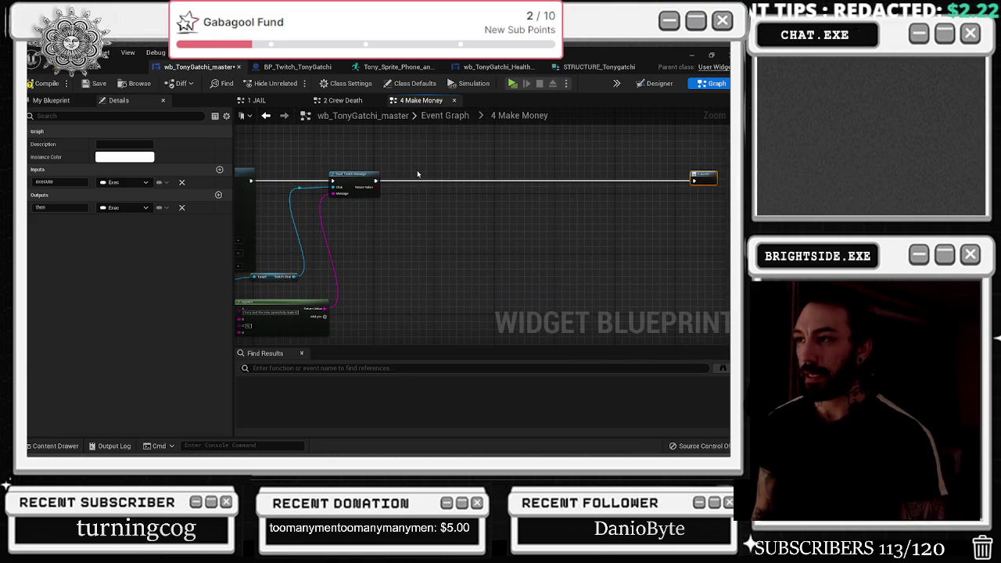
Step: Add a Branch node after Send Twitch Message and move it further right
{"action": "left_click", "coordinate": [418, 175]}
{"action": "left_click", "coordinate": [406, 186]}
{"action": "mouse_move", "coordinate": [375, 180]}
{"action": "left_mouse_down"}
{"action": "mouse_move", "coordinate": [453, 186]}
{"action": "mouse_move", "coordinate": [420, 181]}
{"action": "left_mouse_up"}
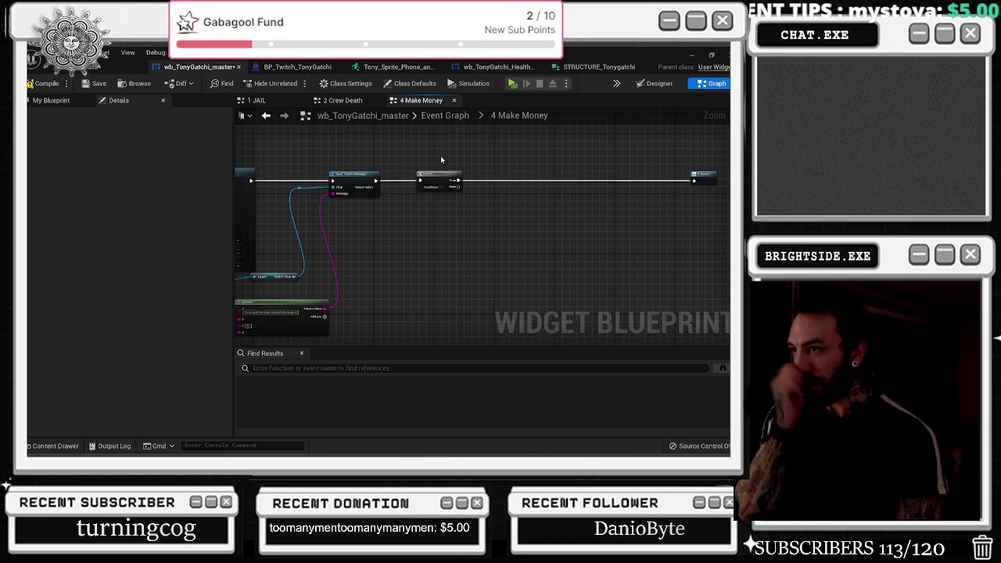
{"action": "scroll", "coordinate": [367, 184], "scroll_direction": "up", "scroll_amount": 2}
{"action": "left_click_drag", "start_coordinate": [472, 178], "coordinate": [572, 178]}
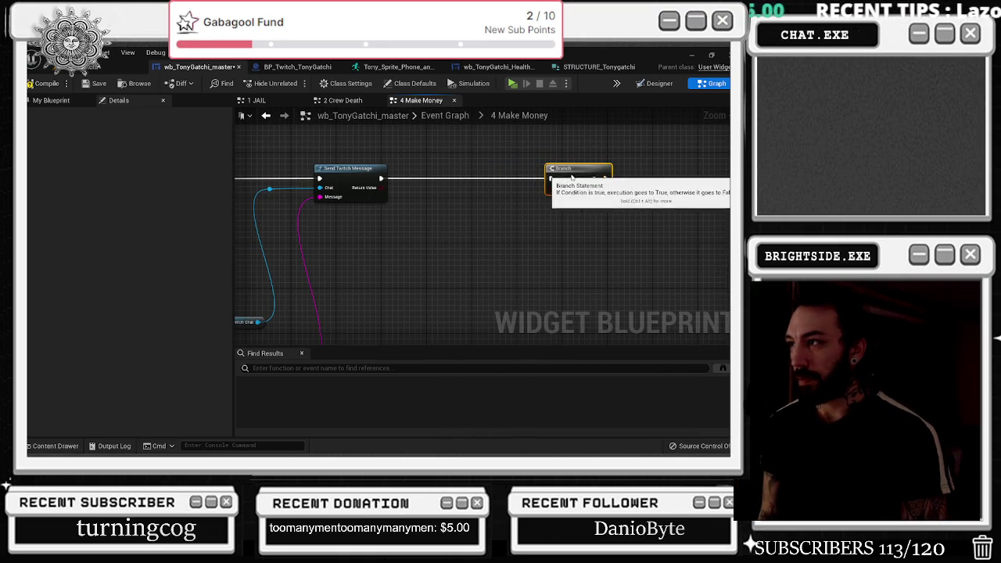
{"action": "left_click", "coordinate": [420, 176]}
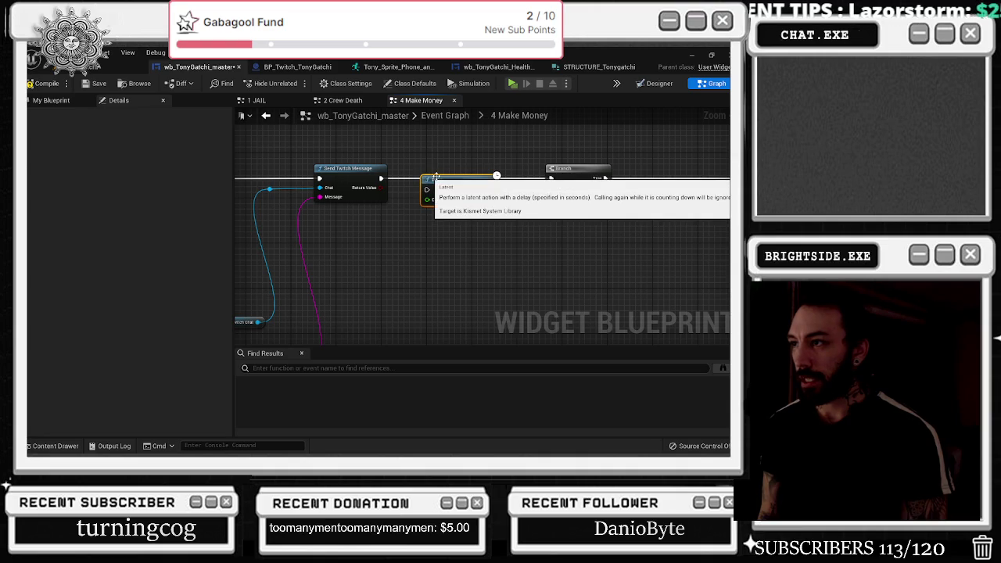
{"action": "key", "text": "ctrl+z"}
Step: Insert a Switch on Int after the message, delete the Branch, and add cases 0, 1 and 2
{"action": "mouse_move", "coordinate": [387, 170]}
{"action": "left_mouse_down"}
{"action": "mouse_move", "coordinate": [435, 205]}
{"action": "mouse_move", "coordinate": [422, 201]}
{"action": "left_mouse_up"}
{"action": "type", "text": "sw"}
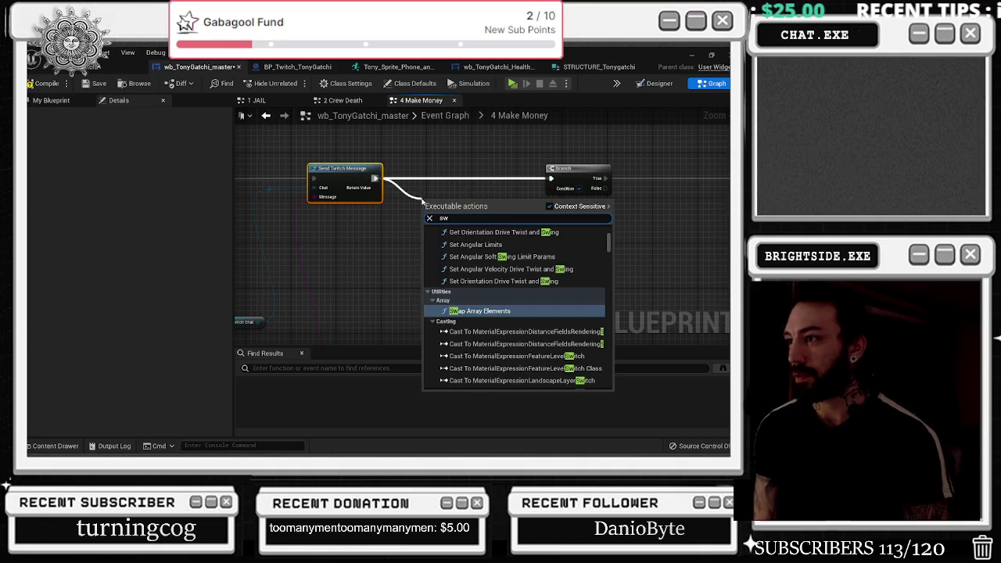
{"action": "type", "text": "itch on int"}
{"action": "key", "text": "Return"}
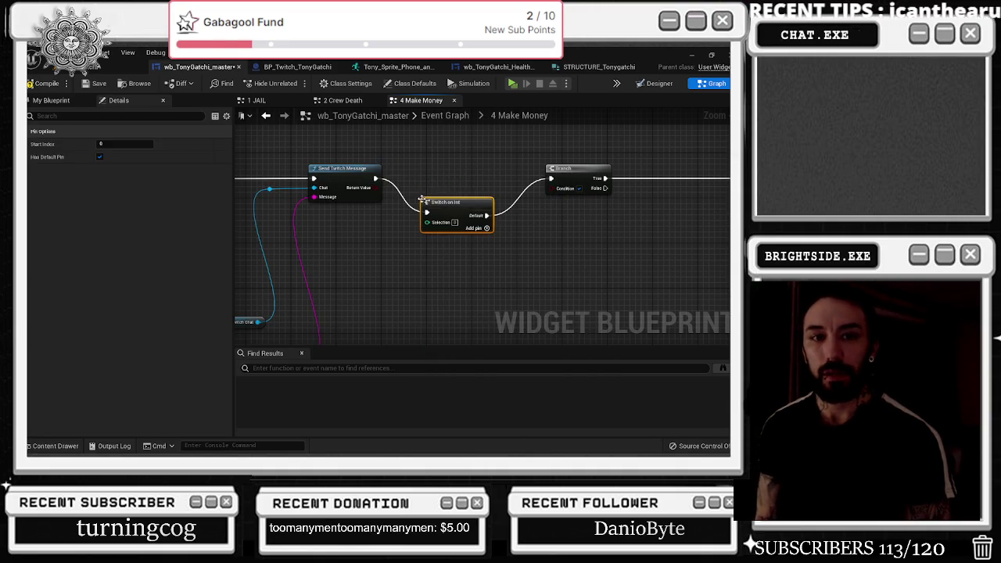
{"action": "left_click_drag", "start_coordinate": [469, 202], "coordinate": [469, 157]}
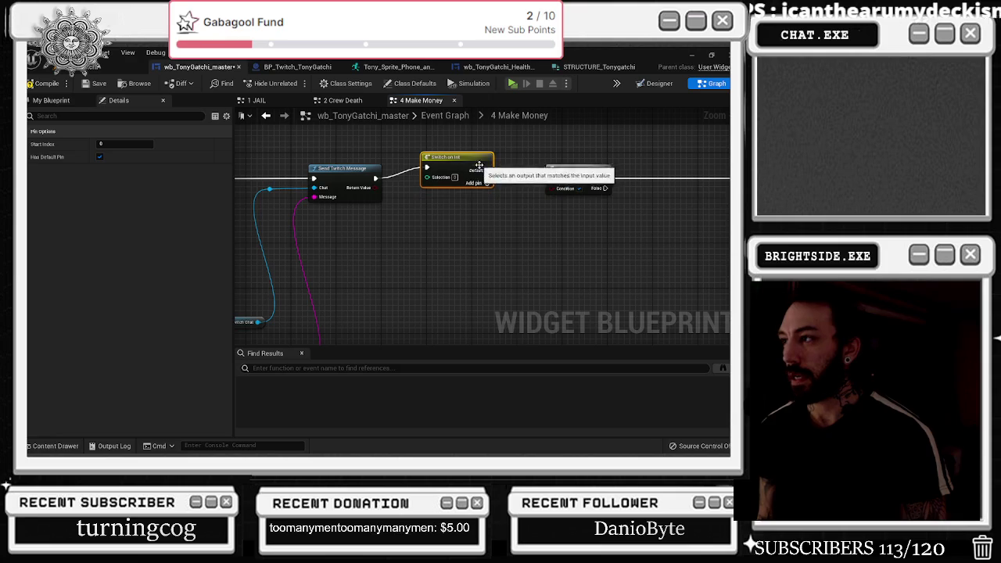
{"action": "left_click_drag", "start_coordinate": [551, 178], "coordinate": [489, 170]}
{"action": "left_click", "coordinate": [560, 166]}
{"action": "key", "text": "Delete"}
{"action": "left_click", "coordinate": [491, 189]}
{"action": "left_click", "coordinate": [491, 199]}
{"action": "left_click", "coordinate": [492, 207]}
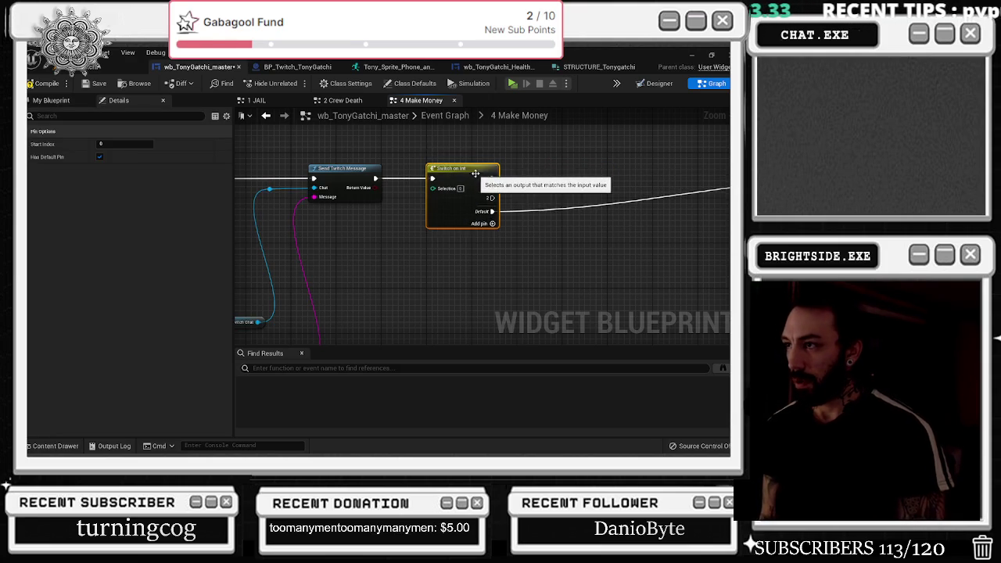
Step: Feed the switch's Selection from Random Integer in Range, removing the plain Random Integer node
{"action": "mouse_move", "coordinate": [514, 182]}
{"action": "left_mouse_down"}
{"action": "mouse_move", "coordinate": [583, 175]}
{"action": "mouse_move", "coordinate": [508, 220]}
{"action": "left_mouse_up"}
{"action": "type", "text": "random int"}
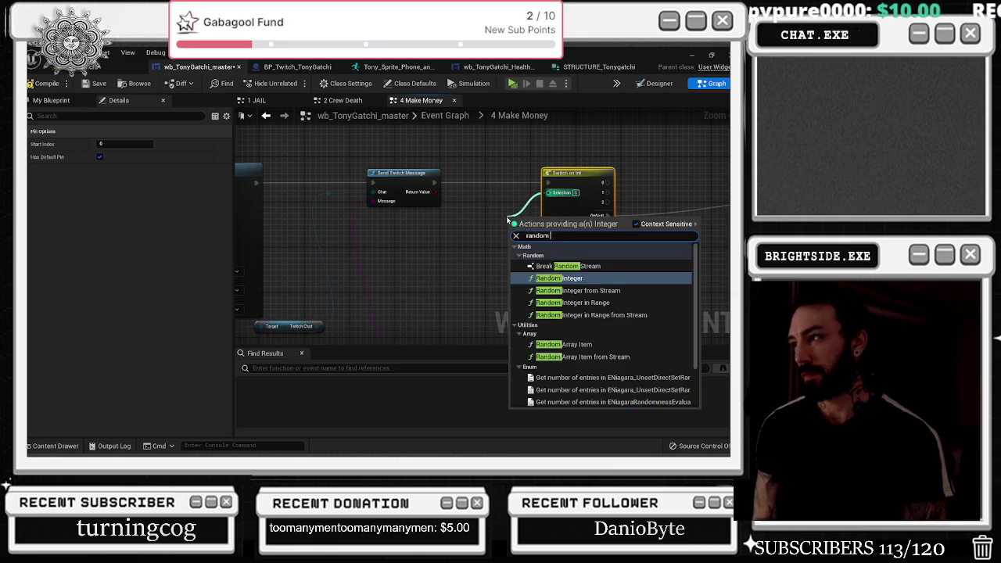
{"action": "key", "text": "Return"}
{"action": "left_click_drag", "start_coordinate": [531, 223], "coordinate": [480, 234]}
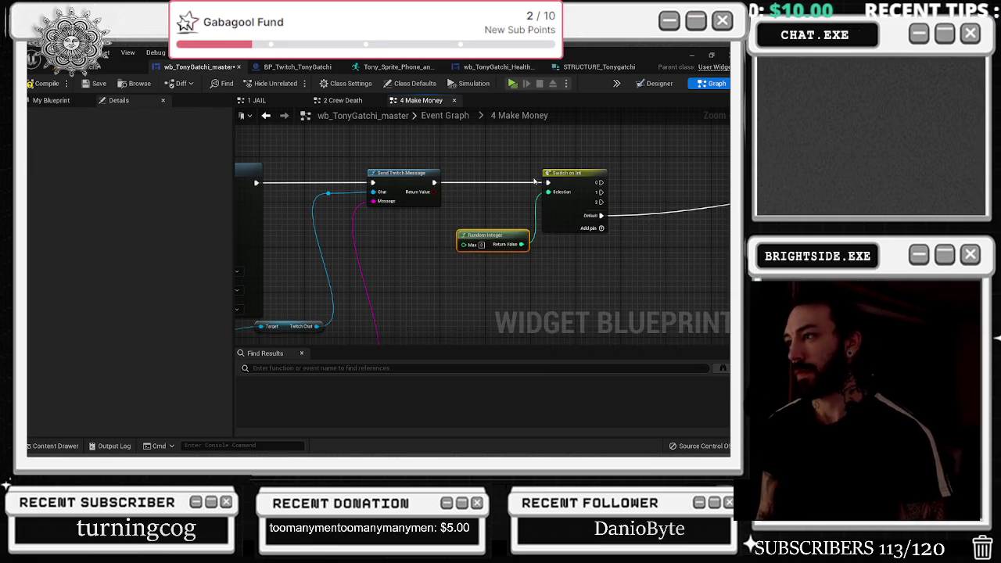
{"action": "left_click_drag", "start_coordinate": [549, 192], "coordinate": [485, 210]}
{"action": "type", "text": "random in rang"}
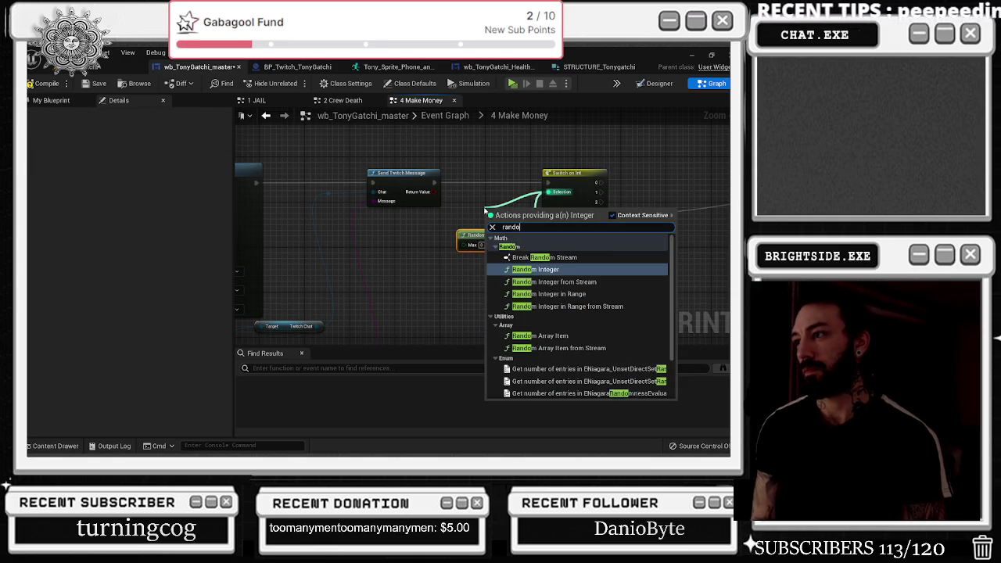
{"action": "key", "text": "Return"}
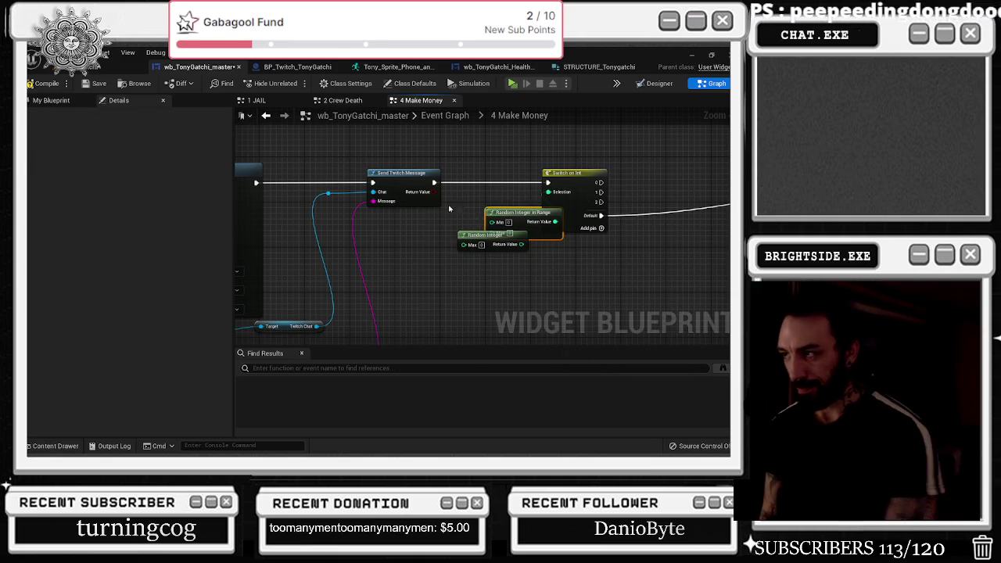
{"action": "left_click", "coordinate": [477, 235]}
{"action": "key", "text": "Delete"}
{"action": "left_click_drag", "start_coordinate": [513, 212], "coordinate": [462, 229]}
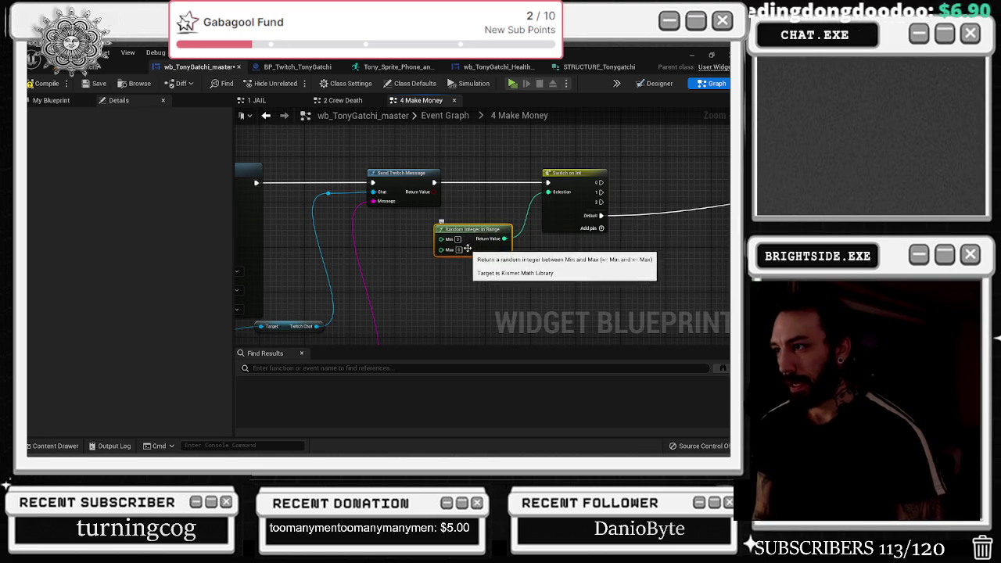
{"action": "left_click", "coordinate": [460, 261]}
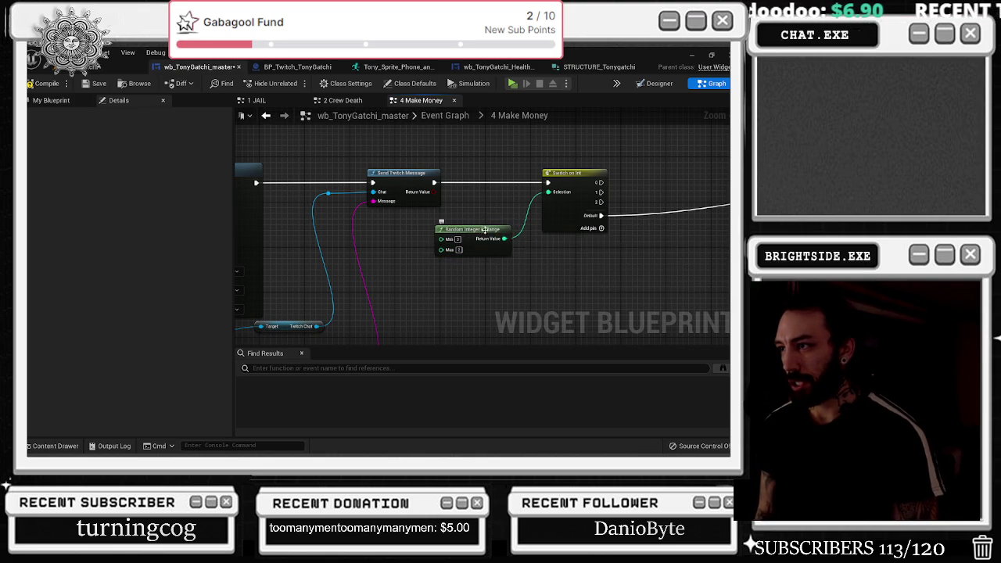
{"action": "left_click_drag", "start_coordinate": [485, 233], "coordinate": [467, 232]}
Step: Move the output node right and wire Switch on Int case 0 into the graph output
{"action": "scroll", "coordinate": [624, 171], "scroll_direction": "down", "scroll_amount": 2}
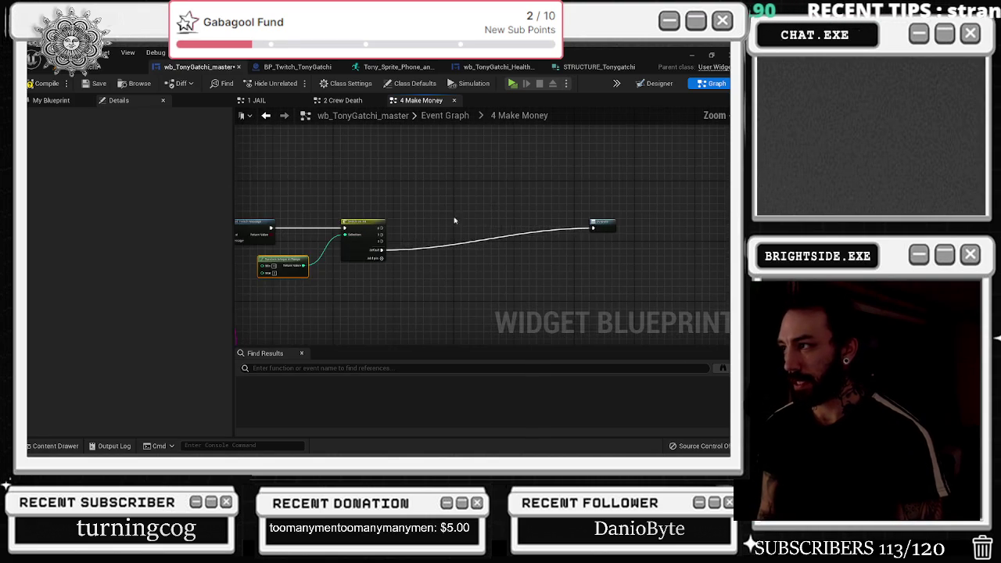
{"action": "mouse_move", "coordinate": [591, 230]}
{"action": "left_mouse_down"}
{"action": "mouse_move", "coordinate": [609, 245]}
{"action": "mouse_move", "coordinate": [674, 247]}
{"action": "left_mouse_up"}
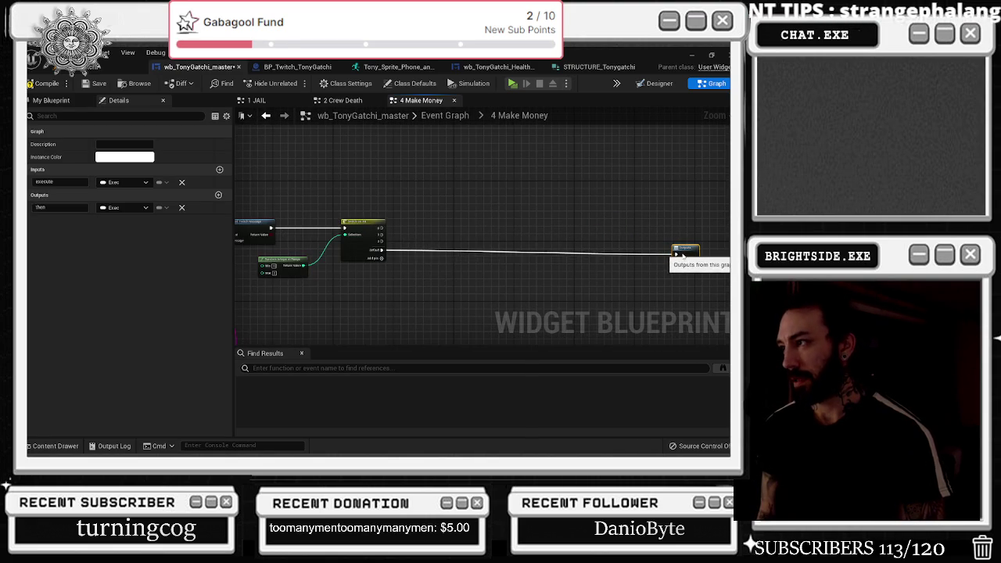
{"action": "left_click_drag", "start_coordinate": [487, 251], "coordinate": [550, 261]}
{"action": "scroll", "coordinate": [539, 254], "scroll_direction": "up", "scroll_amount": 3}
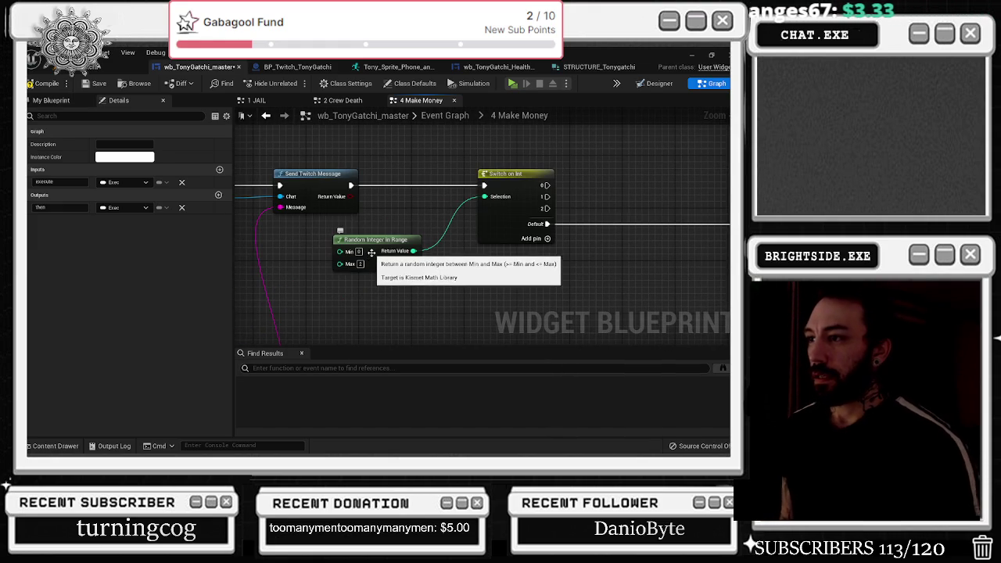
{"action": "mouse_move", "coordinate": [570, 211]}
{"action": "left_mouse_down"}
{"action": "mouse_move", "coordinate": [574, 179]}
{"action": "mouse_move", "coordinate": [292, 168]}
{"action": "mouse_move", "coordinate": [418, 226]}
{"action": "mouse_move", "coordinate": [401, 224]}
{"action": "left_mouse_up"}
{"action": "scroll", "coordinate": [505, 169], "scroll_direction": "down", "scroll_amount": 2}
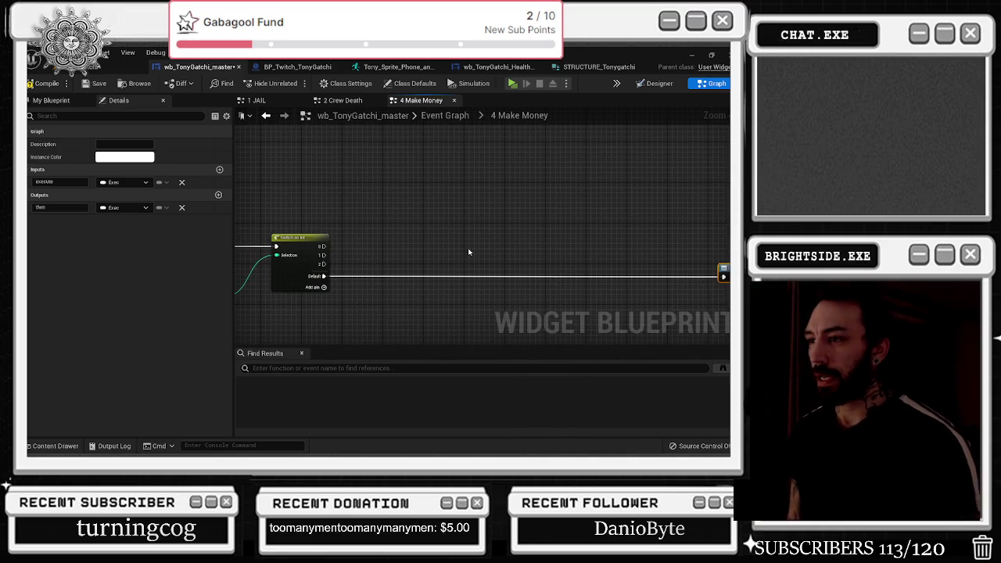
{"action": "mouse_move", "coordinate": [323, 246]}
{"action": "left_mouse_down"}
{"action": "mouse_move", "coordinate": [713, 278]}
{"action": "mouse_move", "coordinate": [697, 279]}
{"action": "left_mouse_up"}
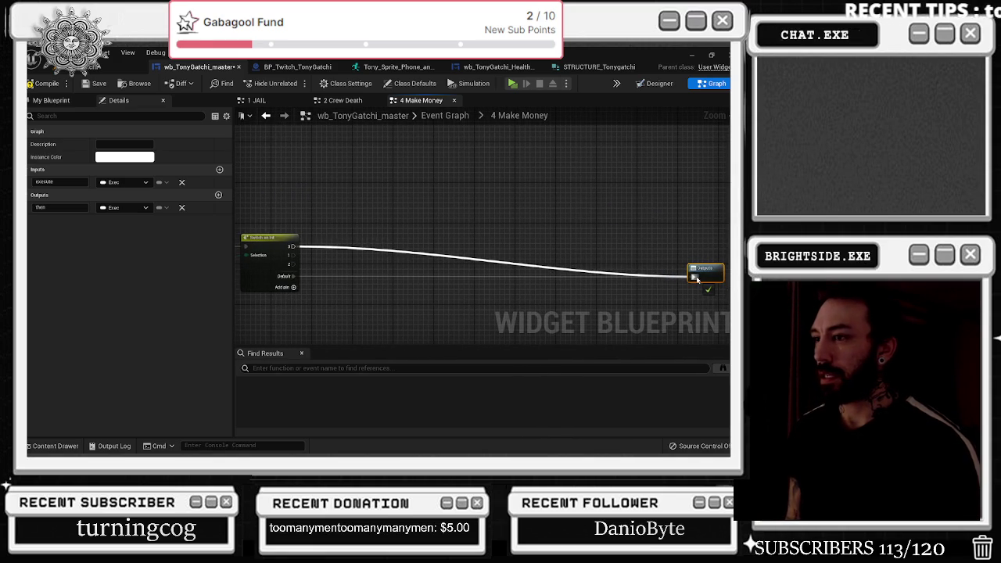
{"action": "mouse_move", "coordinate": [523, 219]}
{"action": "left_mouse_down"}
{"action": "mouse_move", "coordinate": [630, 221]}
{"action": "mouse_move", "coordinate": [577, 212]}
{"action": "left_mouse_up"}
Step: Chain a Delay of 10 between Send Twitch Message and the Switch on Int
{"action": "key", "text": "ctrl+v"}
{"action": "left_click_drag", "start_coordinate": [511, 227], "coordinate": [343, 187]}
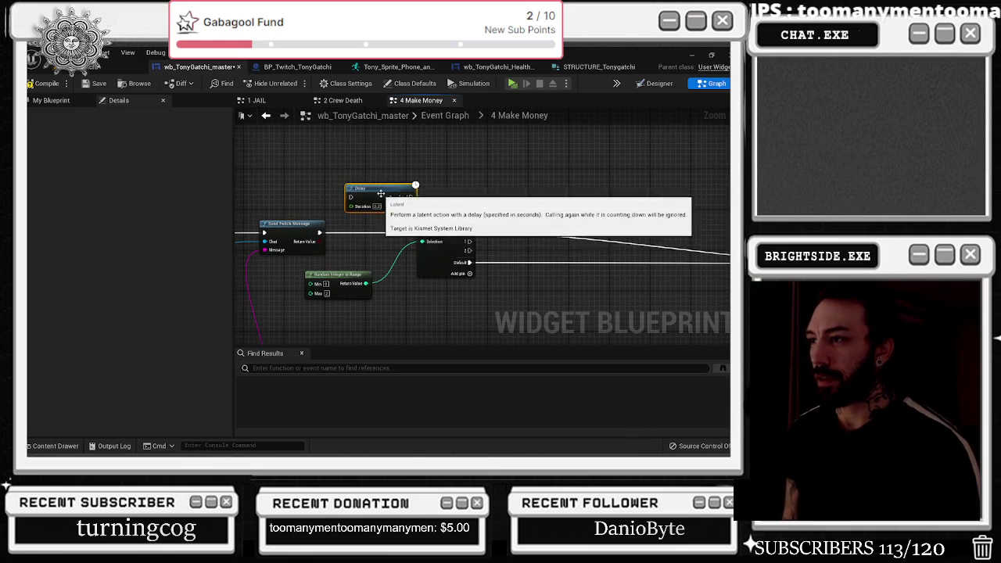
{"action": "left_click", "coordinate": [377, 207]}
{"action": "type", "text": "10"}
{"action": "left_click_drag", "start_coordinate": [387, 185], "coordinate": [379, 223]}
{"action": "left_click_drag", "start_coordinate": [319, 233], "coordinate": [340, 232]}
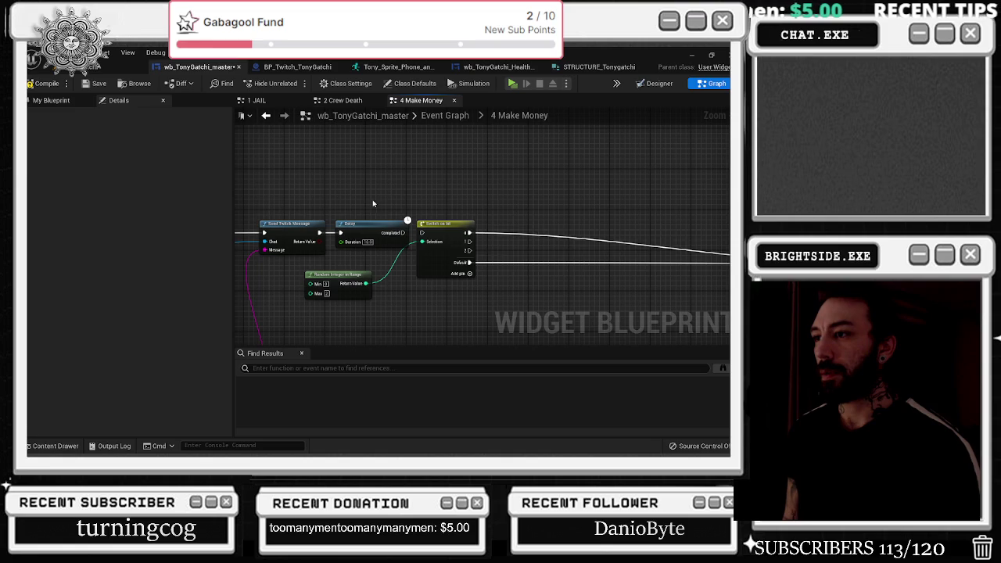
{"action": "left_click_drag", "start_coordinate": [402, 232], "coordinate": [422, 232]}
Step: Paste a second Send Twitch Message, wire case 2 into it and it into the output
{"action": "left_click", "coordinate": [435, 224]}
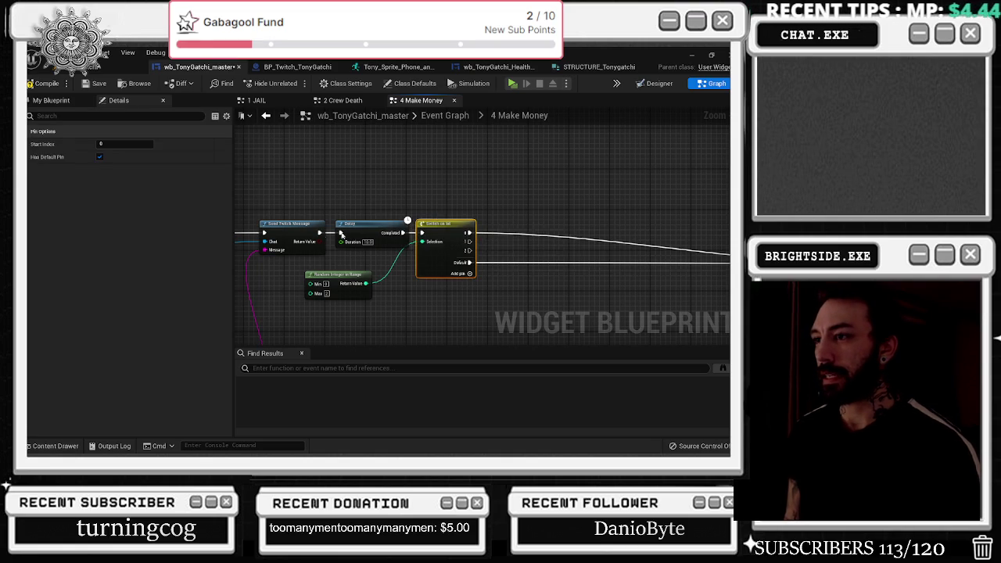
{"action": "left_click_drag", "start_coordinate": [560, 219], "coordinate": [508, 213]}
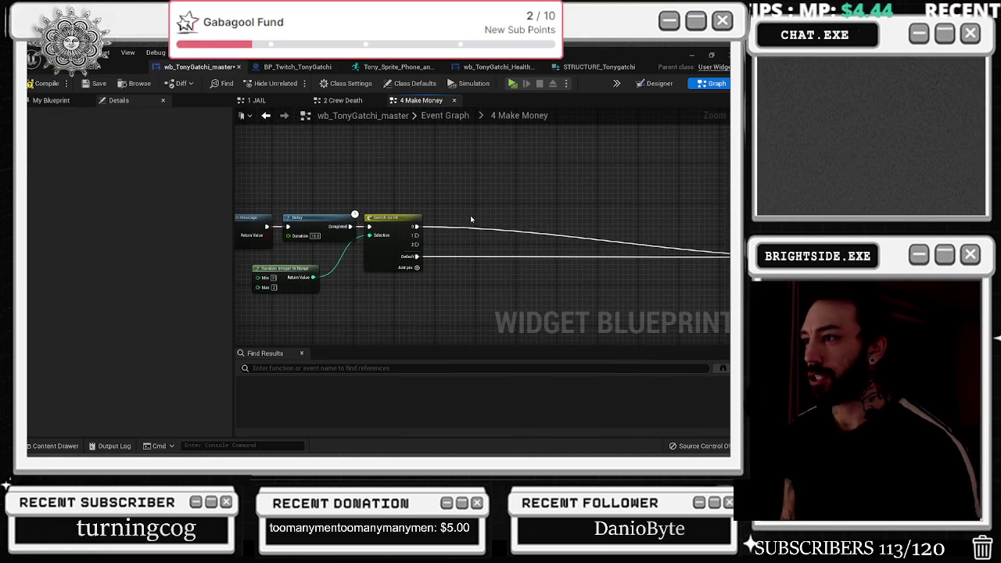
{"action": "key", "text": "ctrl+v"}
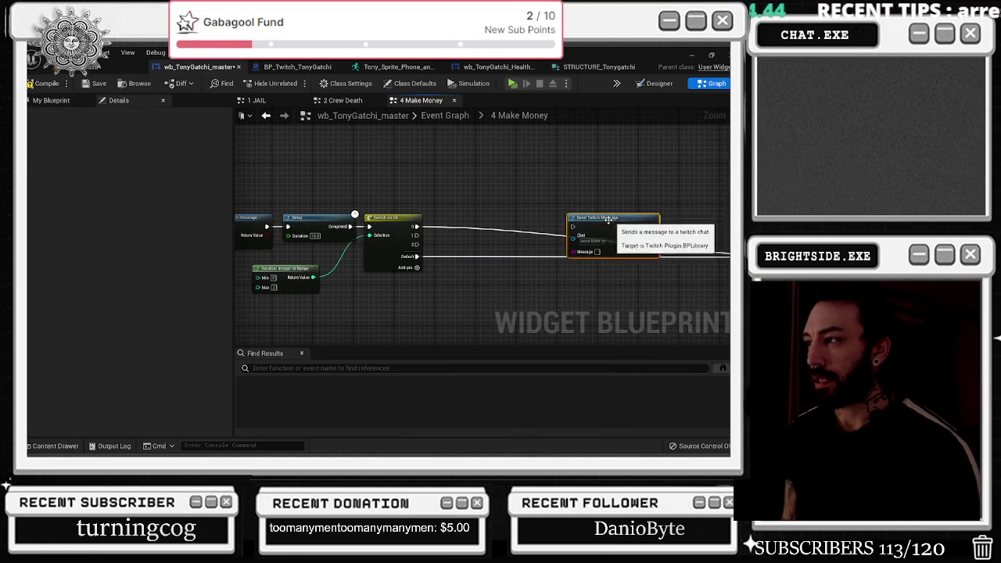
{"action": "scroll", "coordinate": [508, 204], "scroll_direction": "down", "scroll_amount": 2}
{"action": "left_click_drag", "start_coordinate": [294, 235], "coordinate": [380, 250]}
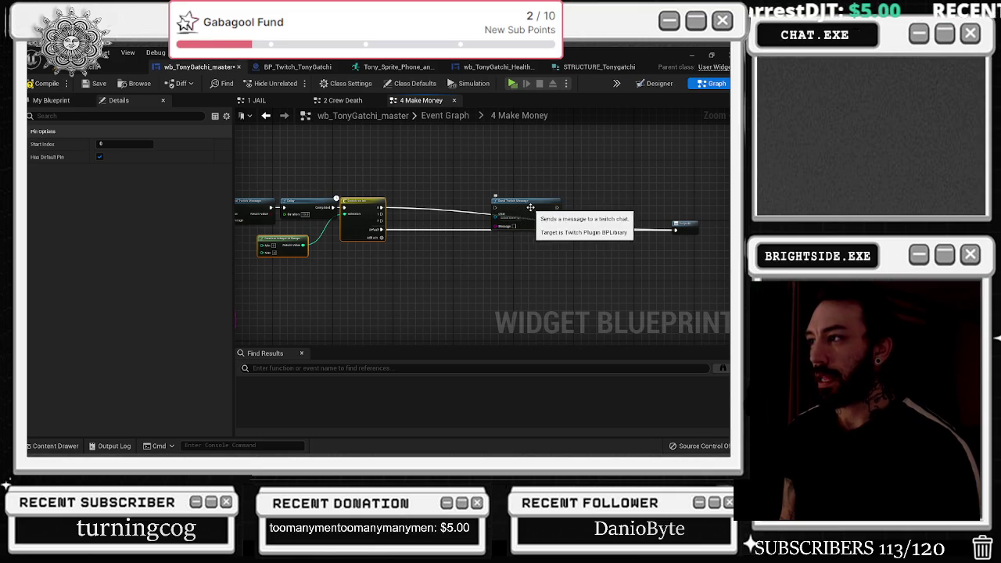
{"action": "left_click_drag", "start_coordinate": [515, 205], "coordinate": [609, 229]}
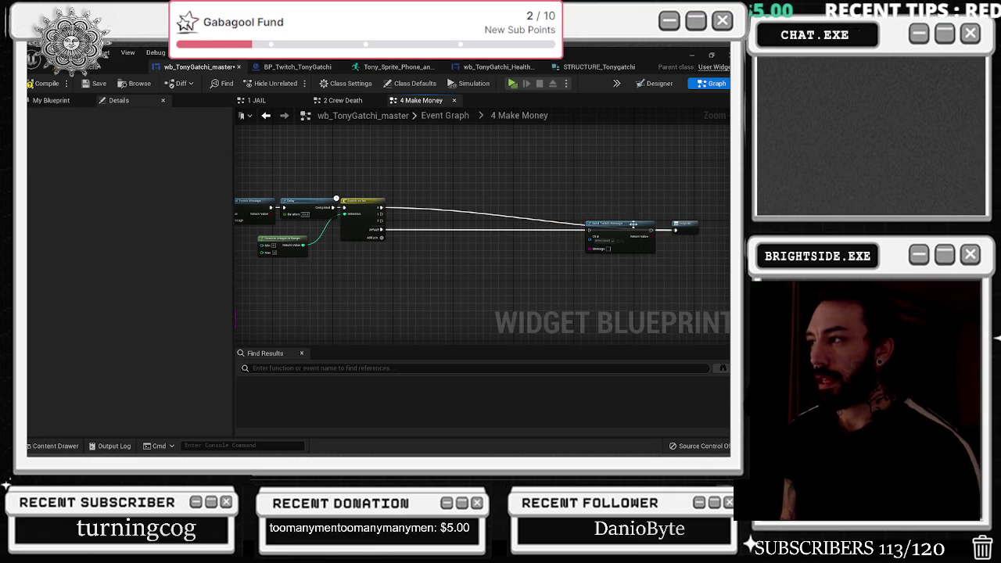
{"action": "left_click", "coordinate": [672, 232], "text": "alt"}
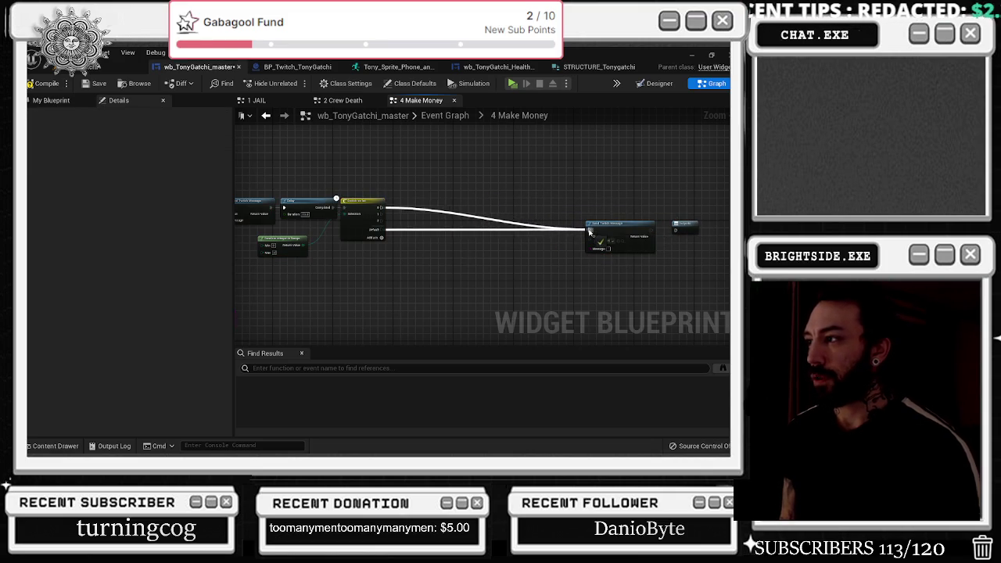
{"action": "scroll", "coordinate": [408, 209], "scroll_direction": "up", "scroll_amount": 2}
{"action": "mouse_move", "coordinate": [374, 220]}
{"action": "left_mouse_down"}
{"action": "mouse_move", "coordinate": [654, 261]}
{"action": "mouse_move", "coordinate": [689, 237]}
{"action": "mouse_move", "coordinate": [375, 210]}
{"action": "left_mouse_up"}
{"action": "left_click_drag", "start_coordinate": [691, 235], "coordinate": [414, 230]}
{"action": "mouse_move", "coordinate": [488, 258]}
{"action": "left_mouse_down"}
{"action": "mouse_move", "coordinate": [532, 261]}
{"action": "mouse_move", "coordinate": [587, 221]}
{"action": "mouse_move", "coordinate": [594, 232]}
{"action": "left_mouse_up"}
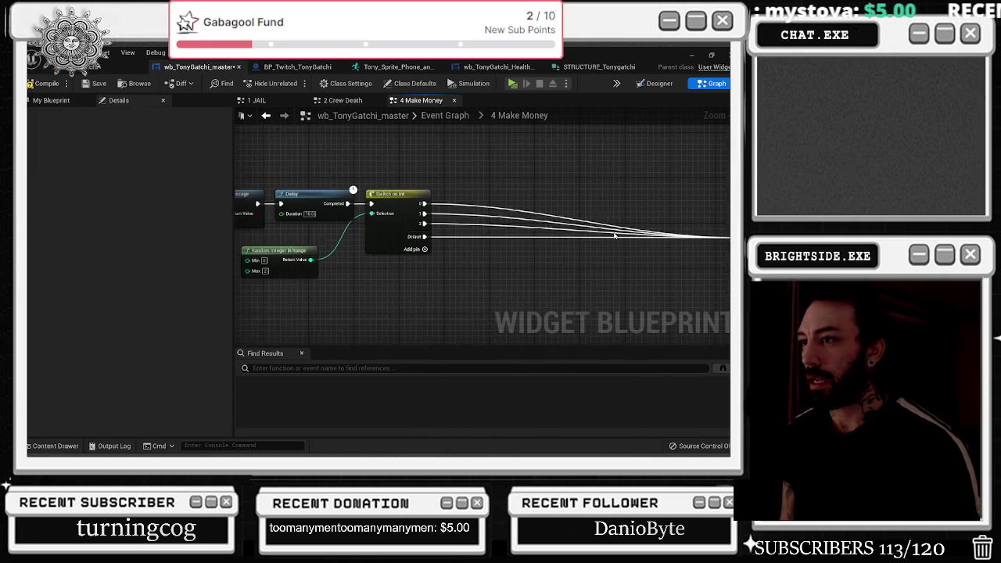
Step: Feed the new message's Message input from a generic Select node, discarding the Select String node
{"action": "double_click", "coordinate": [340, 251]}
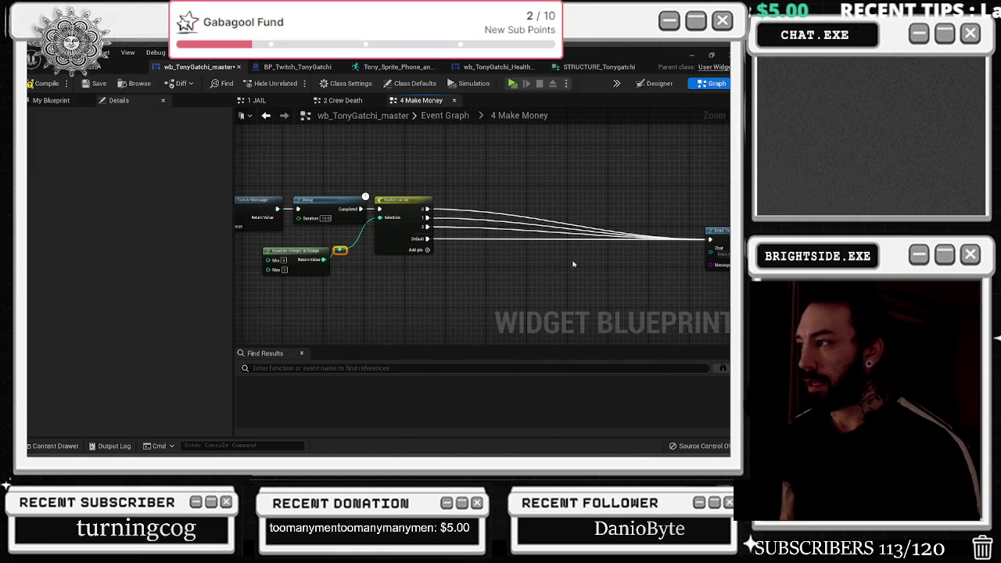
{"action": "left_click_drag", "start_coordinate": [572, 264], "coordinate": [516, 262]}
{"action": "left_click_drag", "start_coordinate": [652, 262], "coordinate": [618, 285]}
{"action": "type", "text": "selec"}
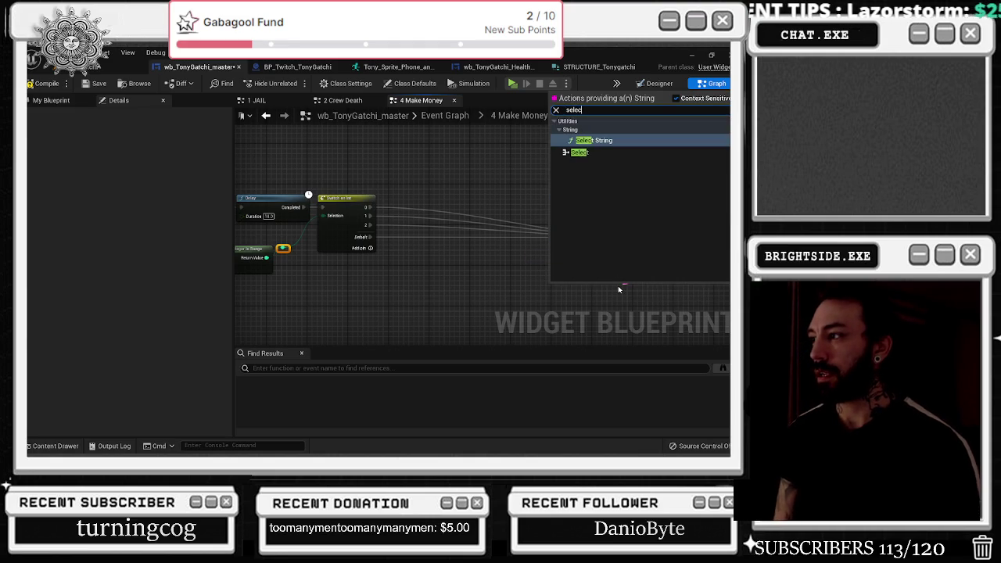
{"action": "key", "text": "Return"}
{"action": "left_click_drag", "start_coordinate": [633, 289], "coordinate": [588, 275]}
{"action": "left_click_drag", "start_coordinate": [652, 262], "coordinate": [474, 295]}
{"action": "type", "text": "selecx"}
{"action": "key", "text": "BackSpace"}
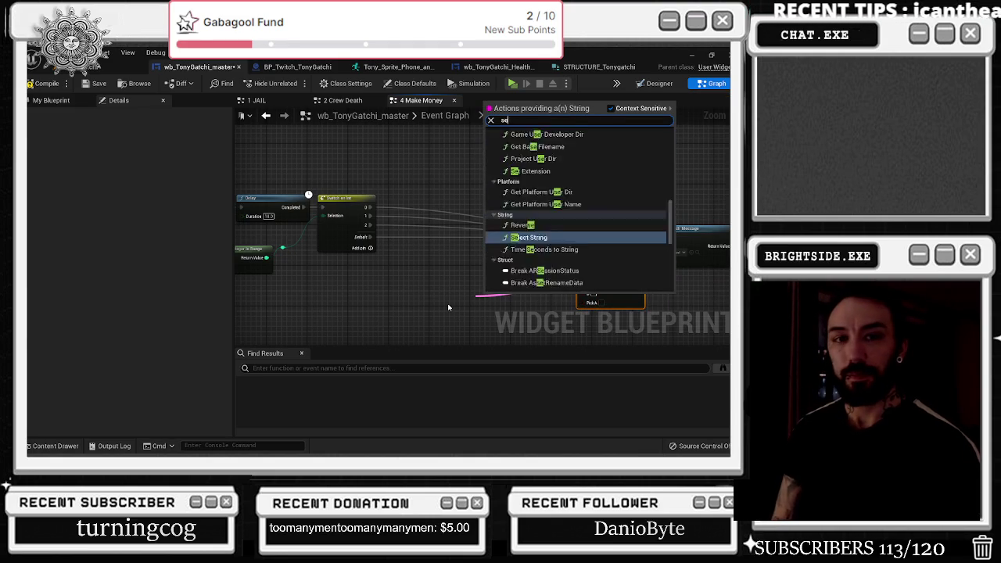
{"action": "key", "text": "Down"}
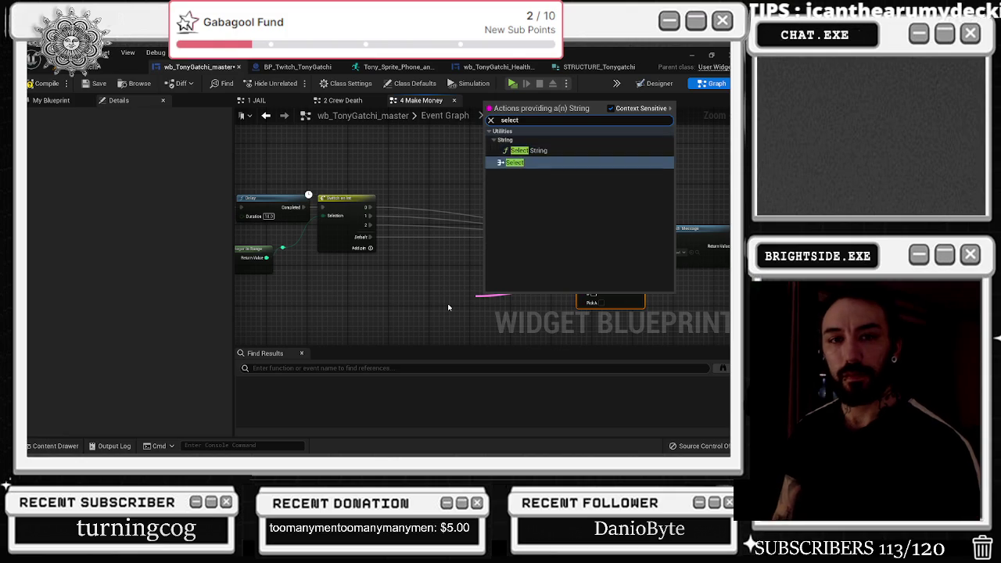
{"action": "key", "text": "Return"}
{"action": "left_click", "coordinate": [594, 275]}
{"action": "key", "text": "Delete"}
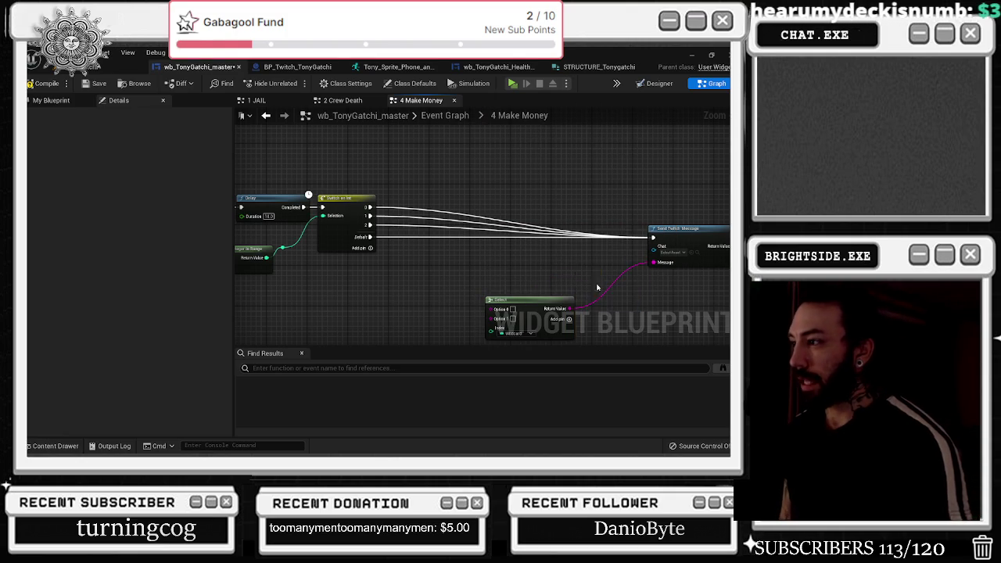
Step: Wire the random integer into the Select Index via reroute points and add case 3 to the switch
{"action": "left_click_drag", "start_coordinate": [547, 300], "coordinate": [573, 270]}
{"action": "mouse_move", "coordinate": [283, 247]}
{"action": "left_mouse_down"}
{"action": "mouse_move", "coordinate": [380, 261]}
{"action": "mouse_move", "coordinate": [515, 307]}
{"action": "left_mouse_up"}
{"action": "left_click_drag", "start_coordinate": [556, 270], "coordinate": [608, 272]}
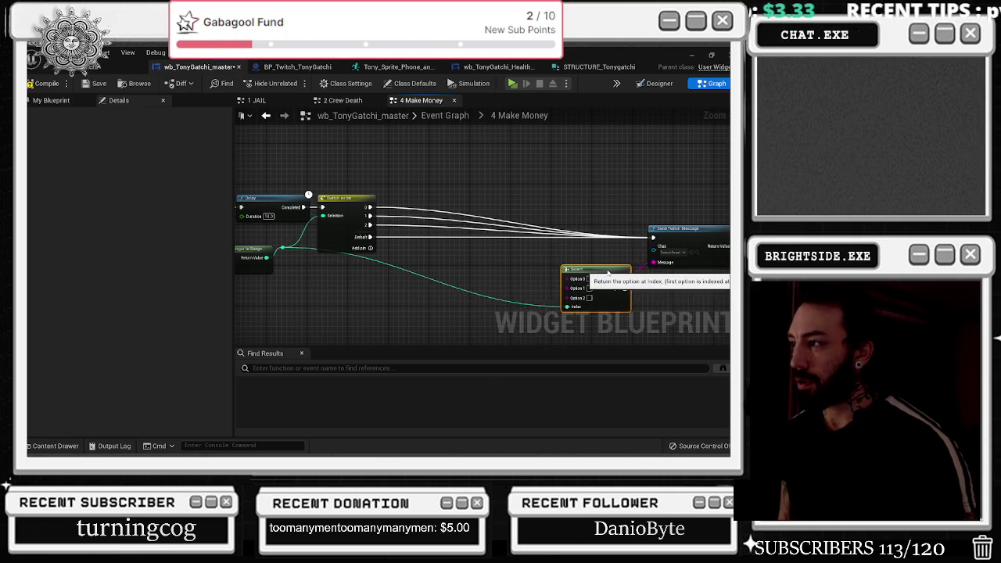
{"action": "left_click_drag", "start_coordinate": [378, 277], "coordinate": [472, 258]}
{"action": "double_click", "coordinate": [463, 244]}
{"action": "left_click_drag", "start_coordinate": [461, 239], "coordinate": [414, 291]}
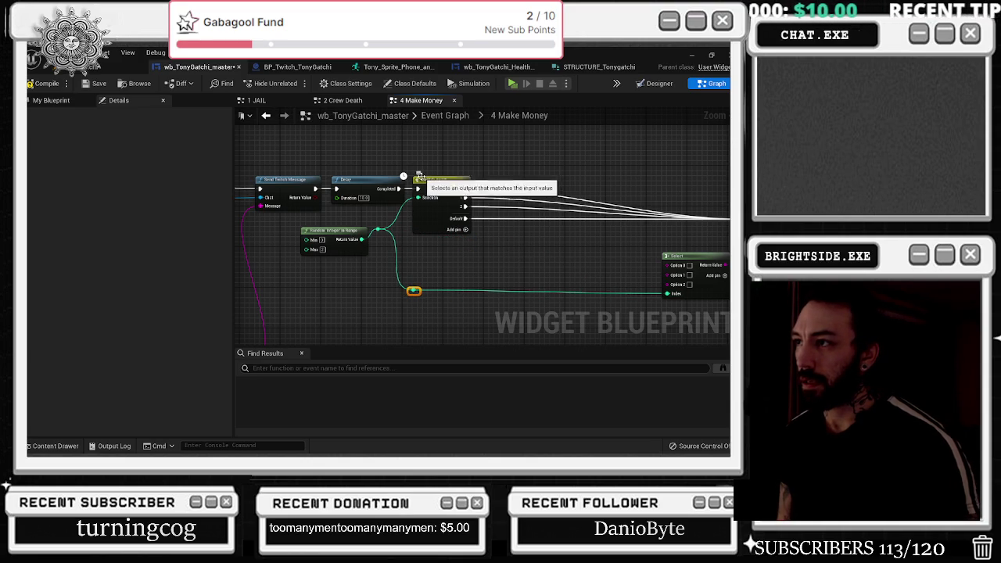
{"action": "left_click", "coordinate": [465, 229]}
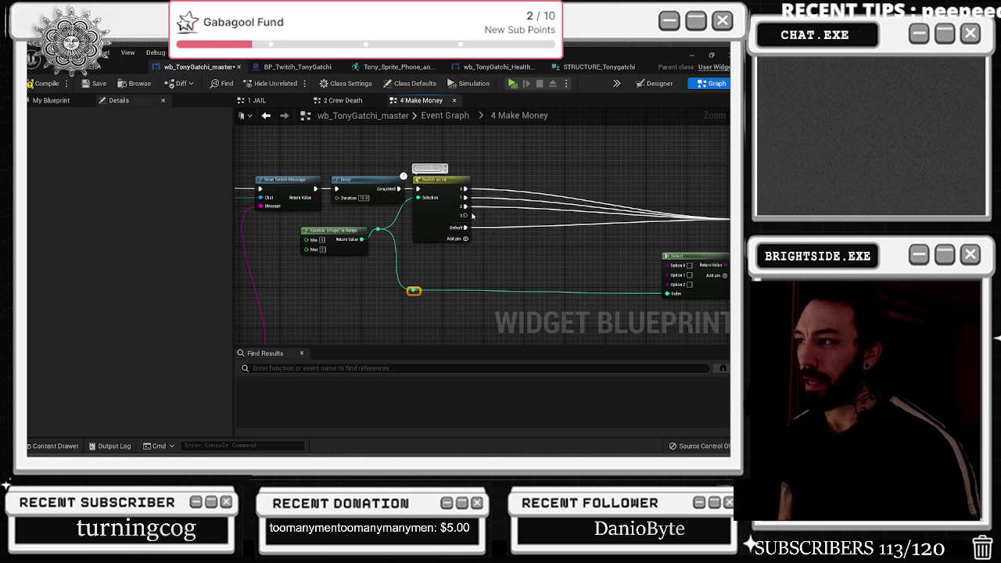
{"action": "mouse_move", "coordinate": [472, 226]}
{"action": "left_mouse_down"}
{"action": "mouse_move", "coordinate": [418, 225]}
{"action": "mouse_move", "coordinate": [661, 227]}
{"action": "left_mouse_up"}
{"action": "type", "text": "0/3 FULL AMOUNT - 1.5x"}
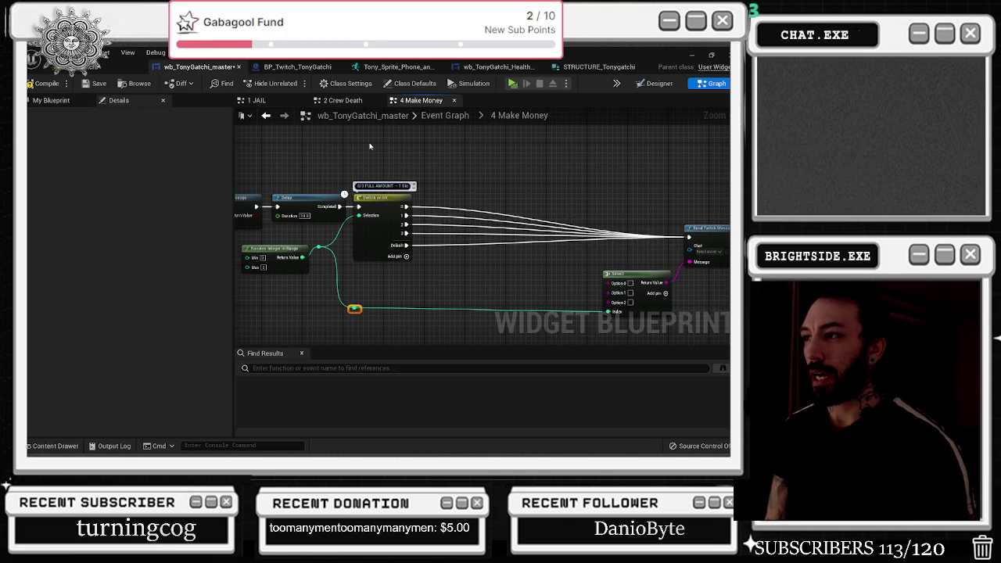
Step: Extend the Switch on Int comment with a -30% money note for case 1 and a Sloppy Job case 2 entry
{"action": "type", "text": "ippy"}
{"action": "key", "text": "BackSpace"}
{"action": "key", "text": "BackSpace"}
{"action": "key", "text": "BackSpace"}
{"action": "type", "text": "money -"}
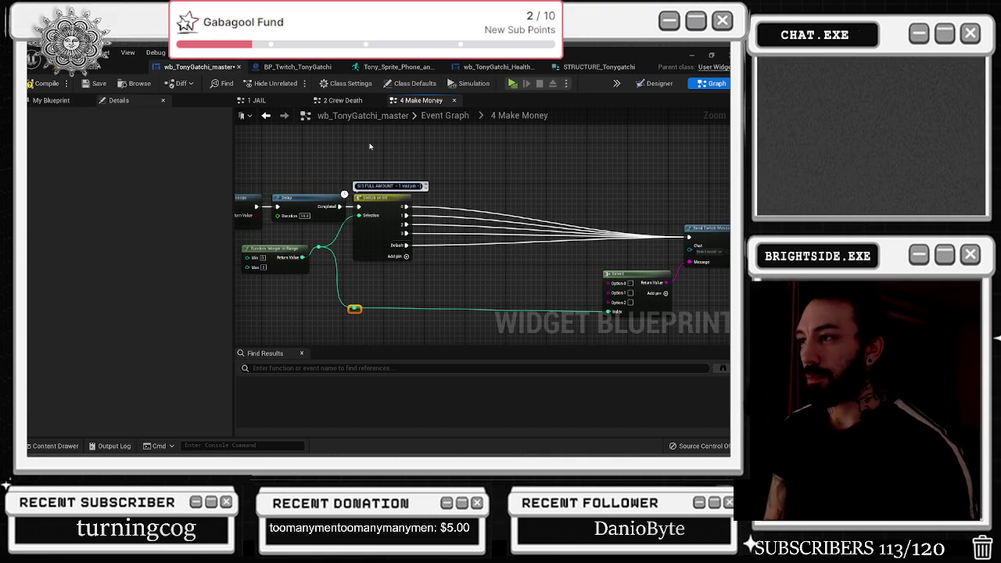
{"action": "key", "text": "BackSpace"}
{"action": "type", "text": "3)"}
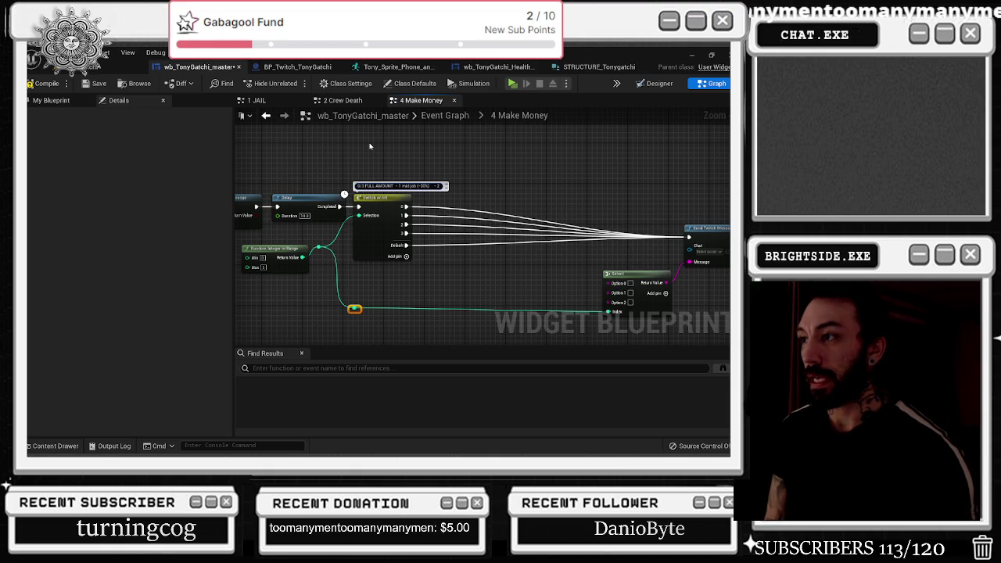
{"action": "type", "text": ".5"}
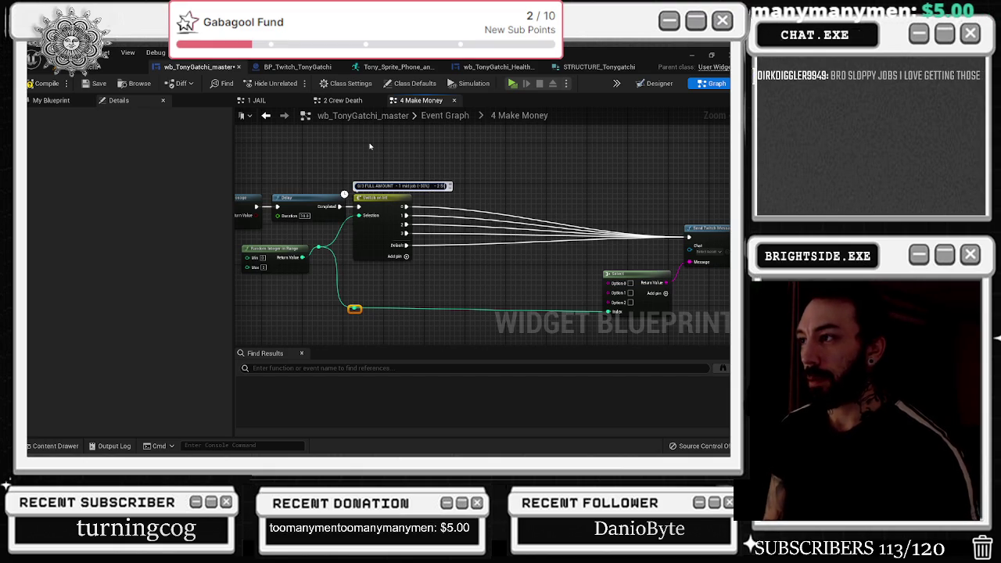
{"action": "type", "text": "py d"}
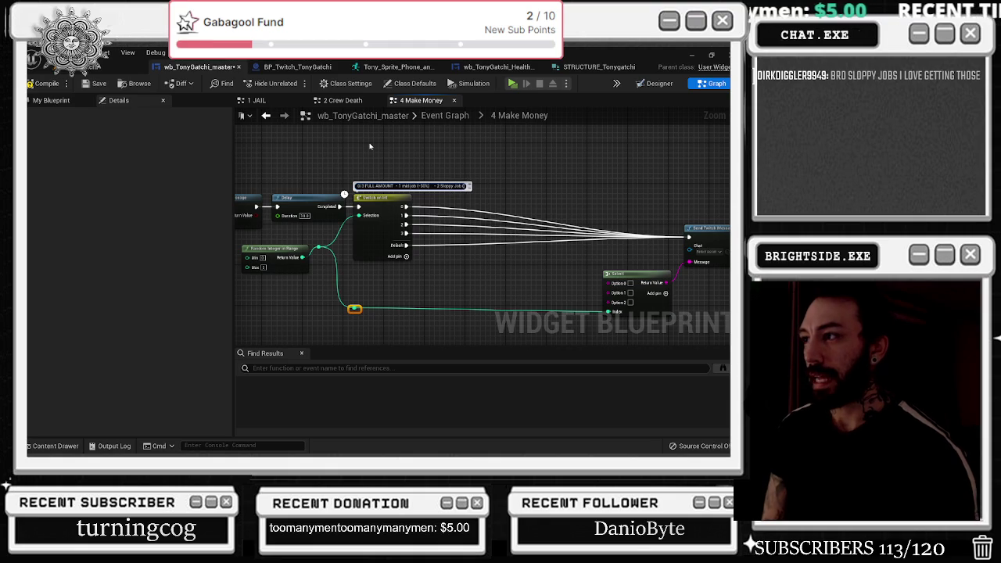
{"action": "type", "text": "-10"}
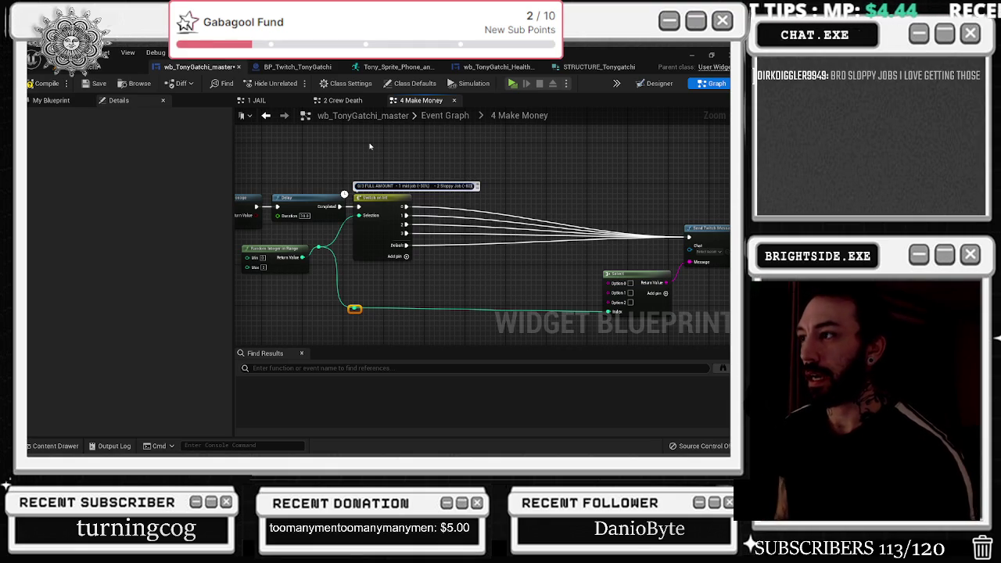
{"action": "left_click", "coordinate": [438, 117]}
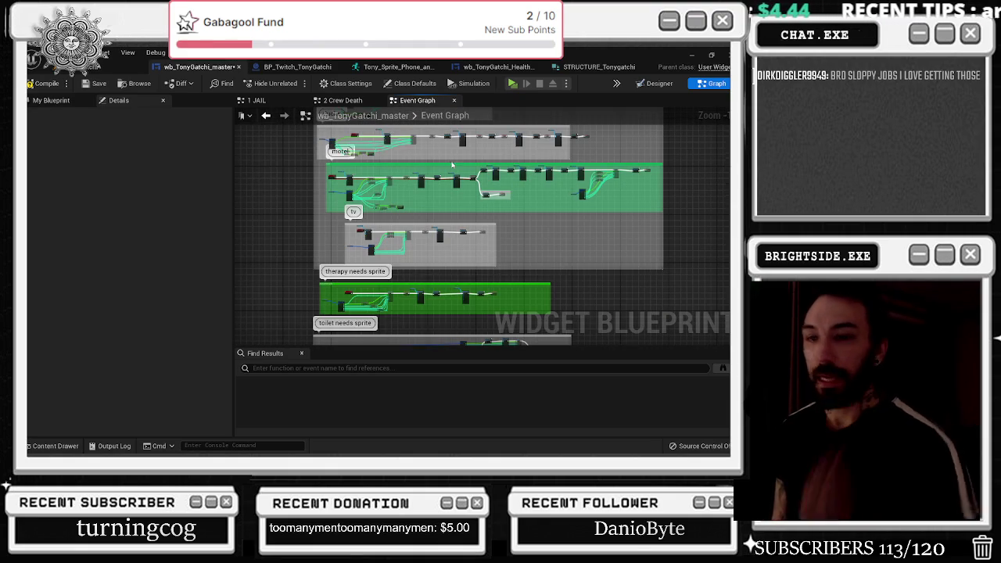
{"action": "left_click", "coordinate": [348, 100]}
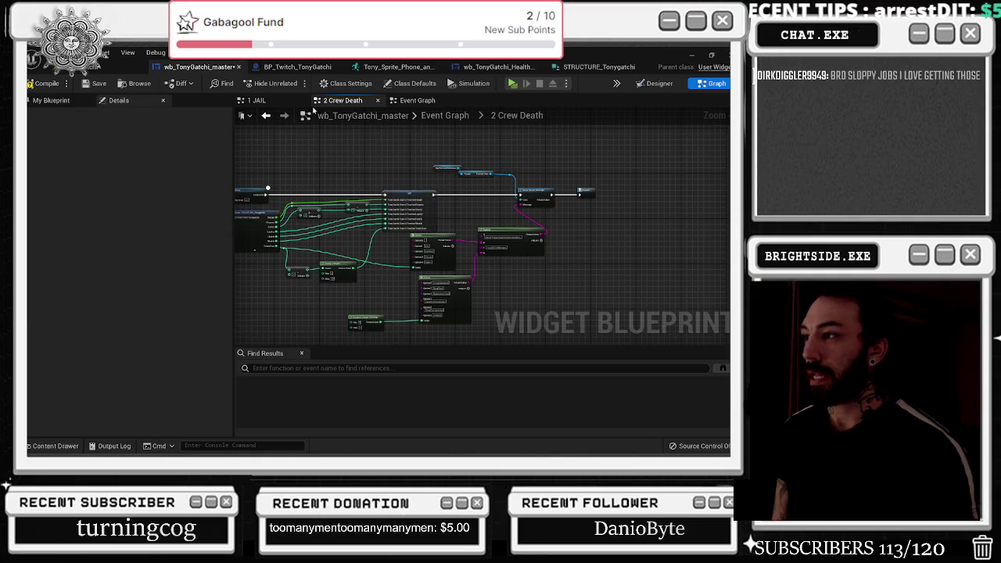
{"action": "left_click", "coordinate": [256, 100]}
{"action": "left_click", "coordinate": [342, 100]}
{"action": "left_click", "coordinate": [411, 100]}
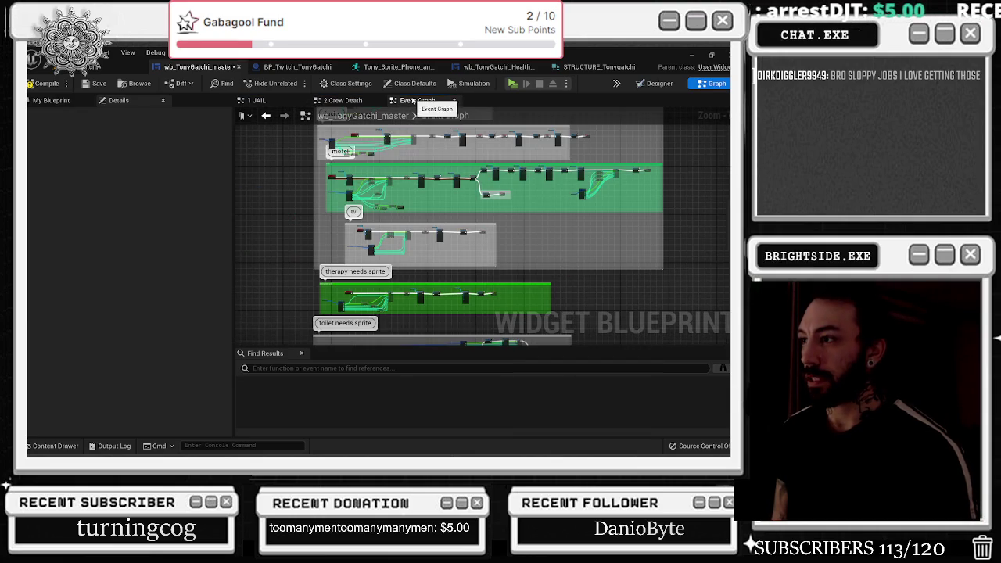
{"action": "left_click_drag", "start_coordinate": [478, 229], "coordinate": [415, 115]}
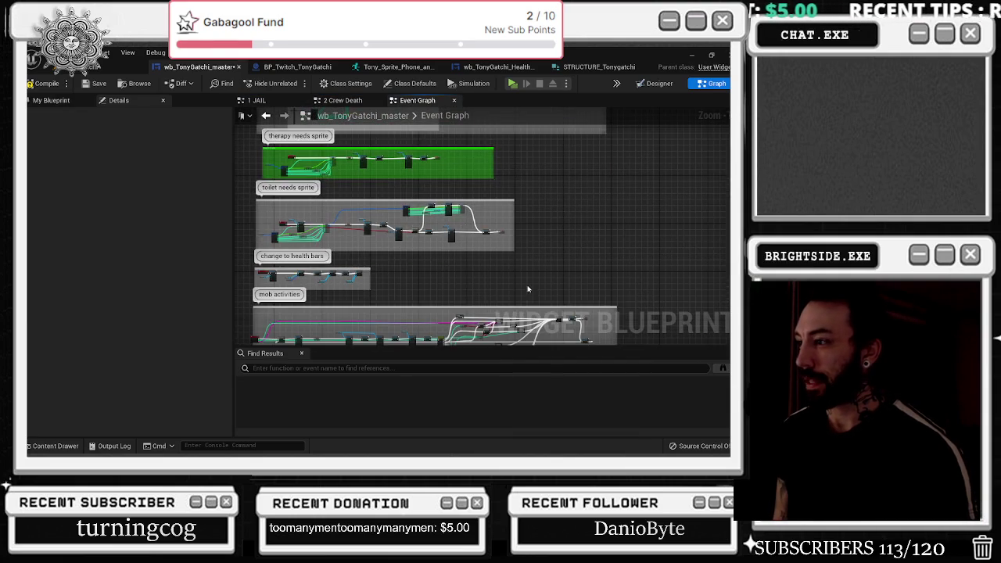
{"action": "scroll", "coordinate": [549, 307], "scroll_direction": "up", "scroll_amount": 8}
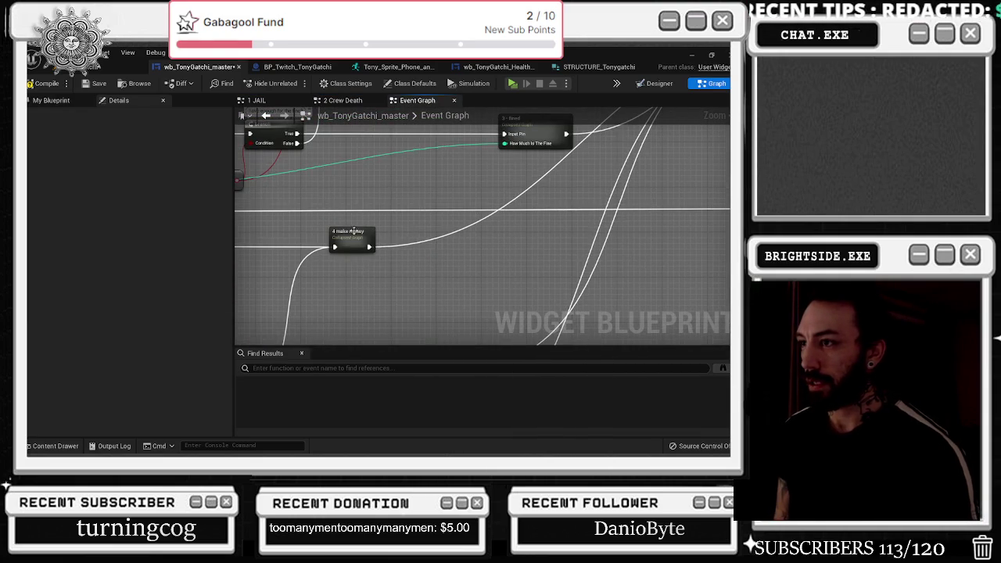
{"action": "double_click", "coordinate": [357, 247]}
{"action": "scroll", "coordinate": [405, 208], "scroll_direction": "up", "scroll_amount": 5}
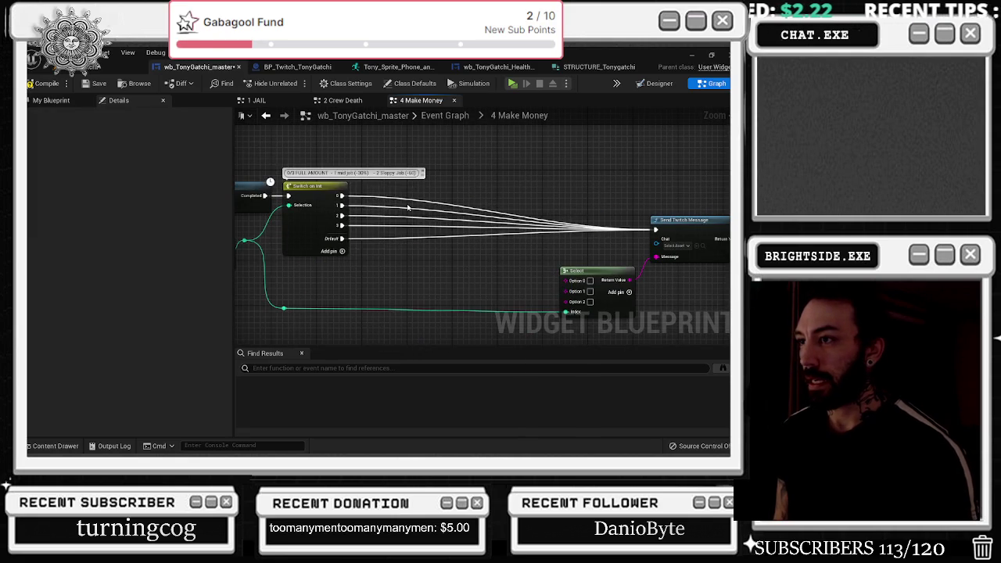
Step: Create an Append node wired into the Select node's Option 0
{"action": "mouse_move", "coordinate": [573, 256]}
{"action": "left_mouse_down"}
{"action": "mouse_move", "coordinate": [474, 253]}
{"action": "mouse_move", "coordinate": [475, 222]}
{"action": "left_mouse_up"}
{"action": "left_click_drag", "start_coordinate": [388, 242], "coordinate": [569, 247]}
{"action": "mouse_move", "coordinate": [341, 267]}
{"action": "left_mouse_down"}
{"action": "mouse_move", "coordinate": [380, 290]}
{"action": "mouse_move", "coordinate": [345, 294]}
{"action": "left_mouse_up"}
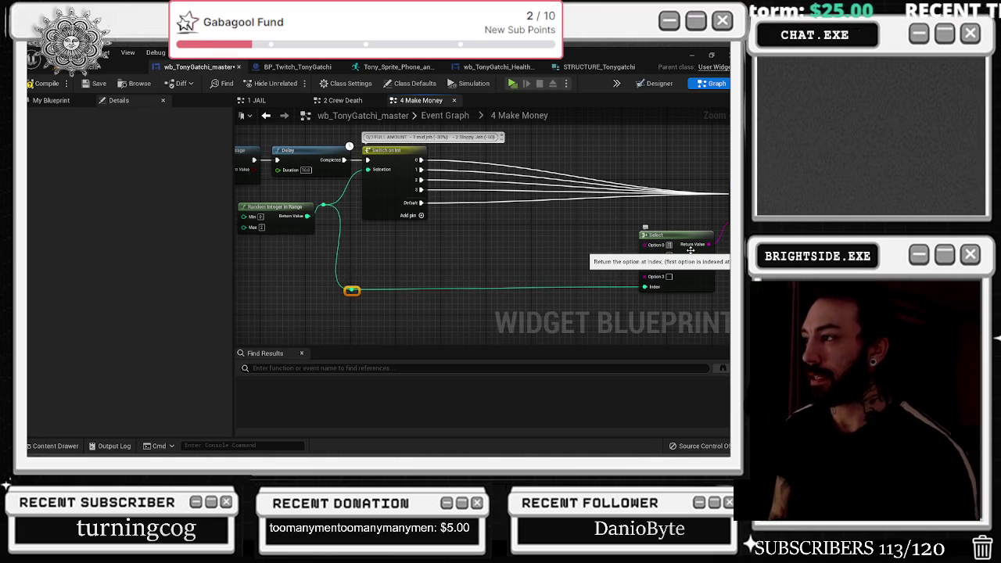
{"action": "mouse_move", "coordinate": [646, 245]}
{"action": "left_mouse_down"}
{"action": "mouse_move", "coordinate": [586, 249]}
{"action": "mouse_move", "coordinate": [516, 225]}
{"action": "left_mouse_up"}
{"action": "type", "text": "append"}
{"action": "key", "text": "Return"}
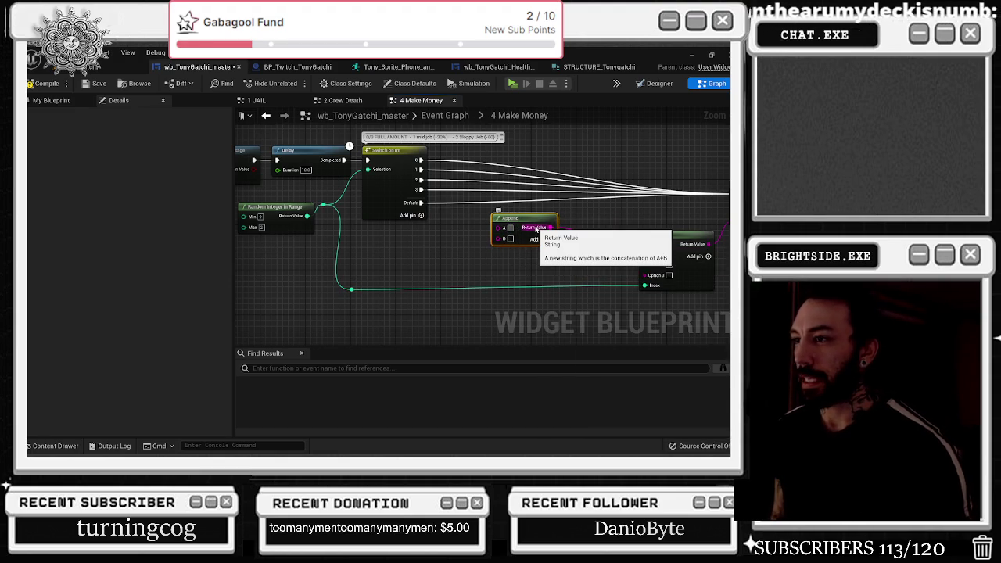
Step: Write the message 'The job was finished successfully.' ending with the crew walking off with the full $
{"action": "type", "text": "Test"}
{"action": "type", "text": " job"}
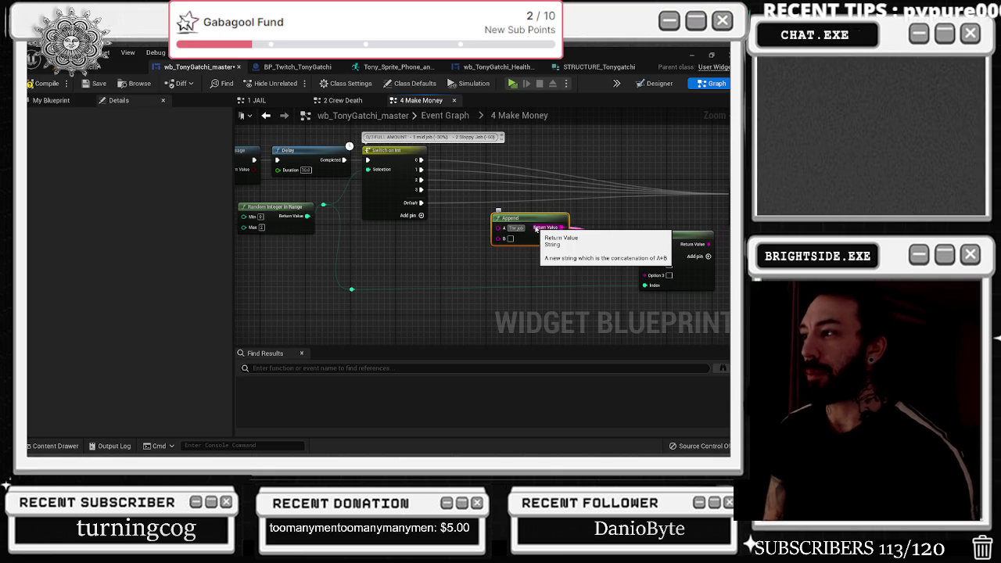
{"action": "type", "text": " was finished"}
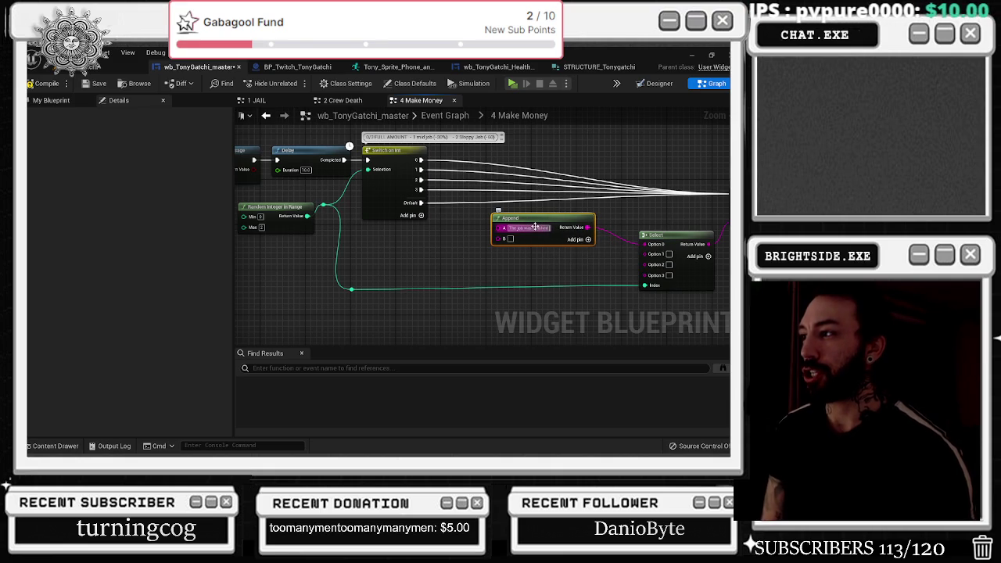
{"action": "type", "text": " successfully"}
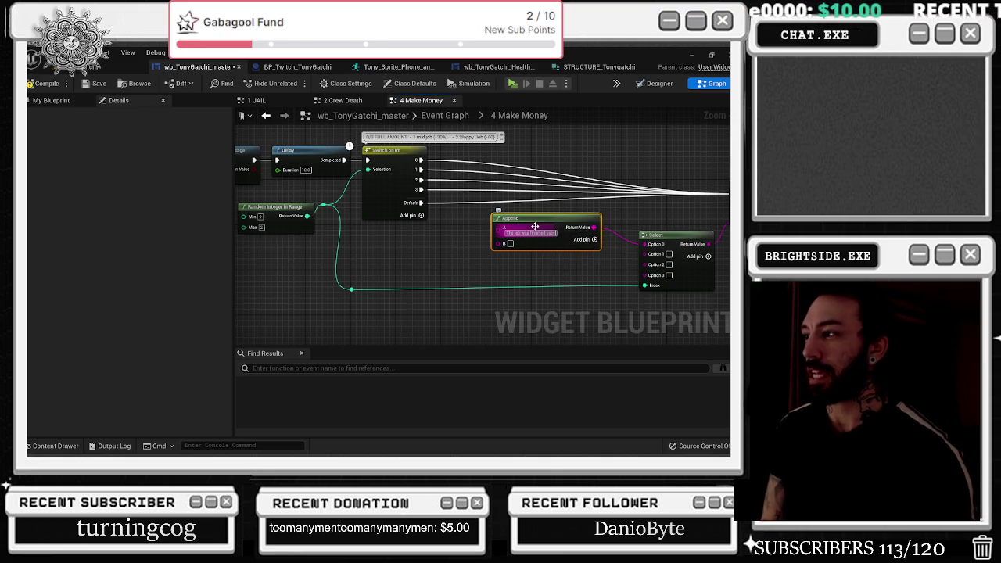
{"action": "key", "text": "BackSpace"}
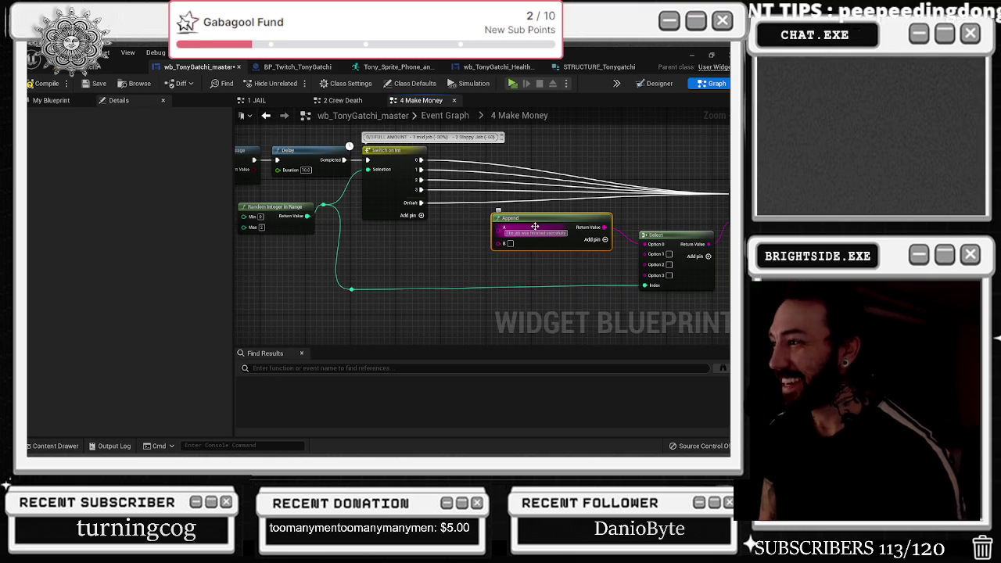
{"action": "type", "text": "."}
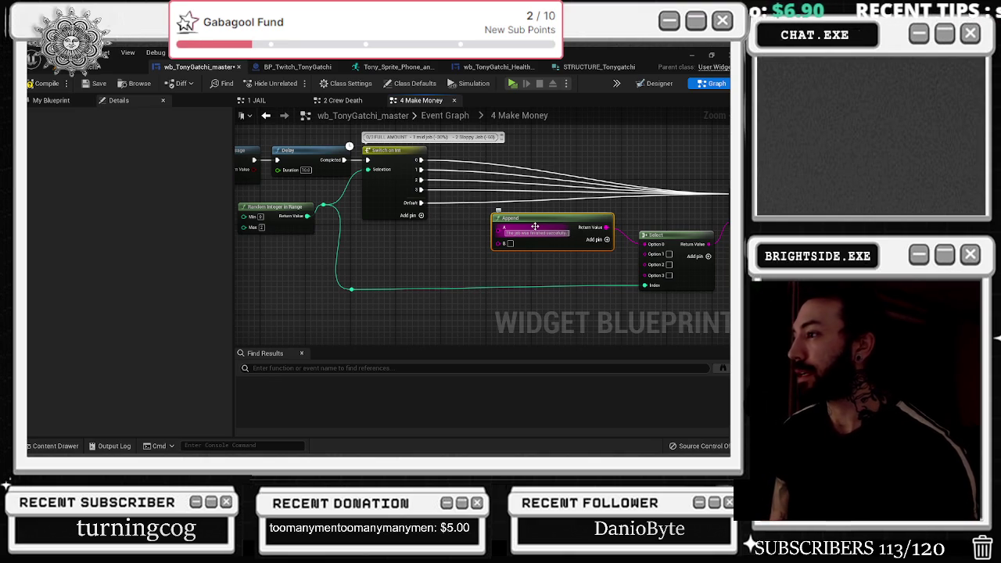
{"action": "type", "text": ", every"}
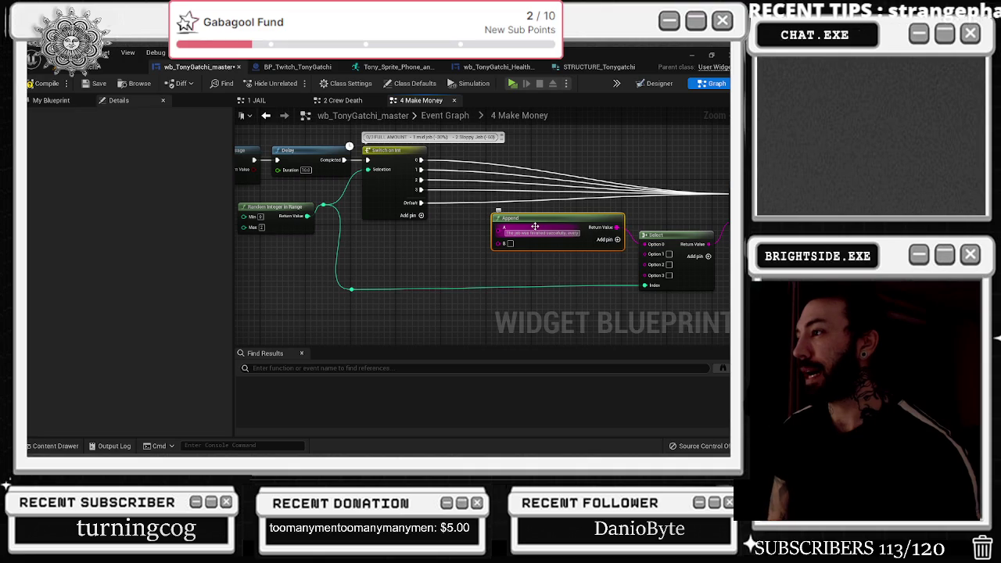
{"action": "type", "text": " timeved"}
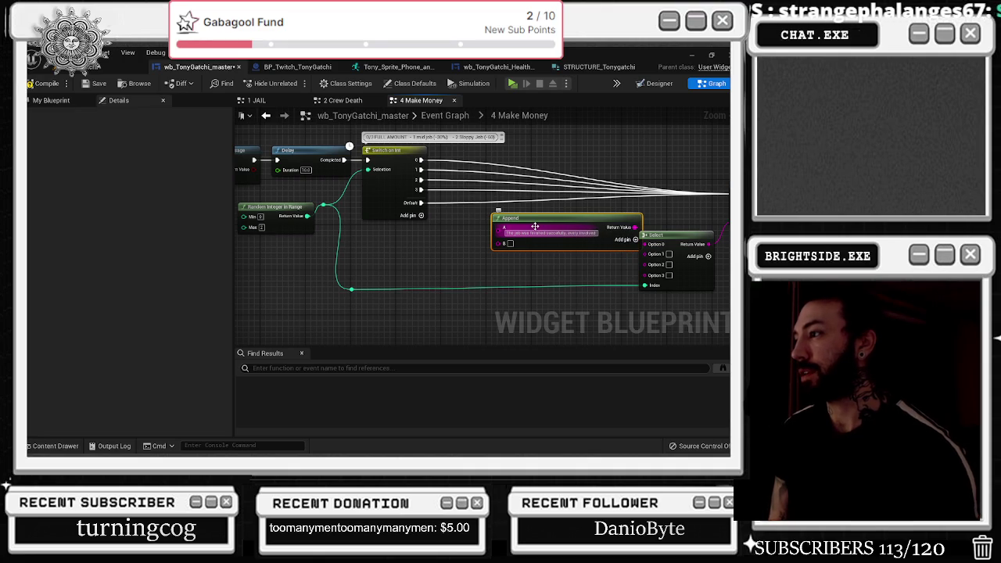
{"action": "type", "text": " walksd off with"}
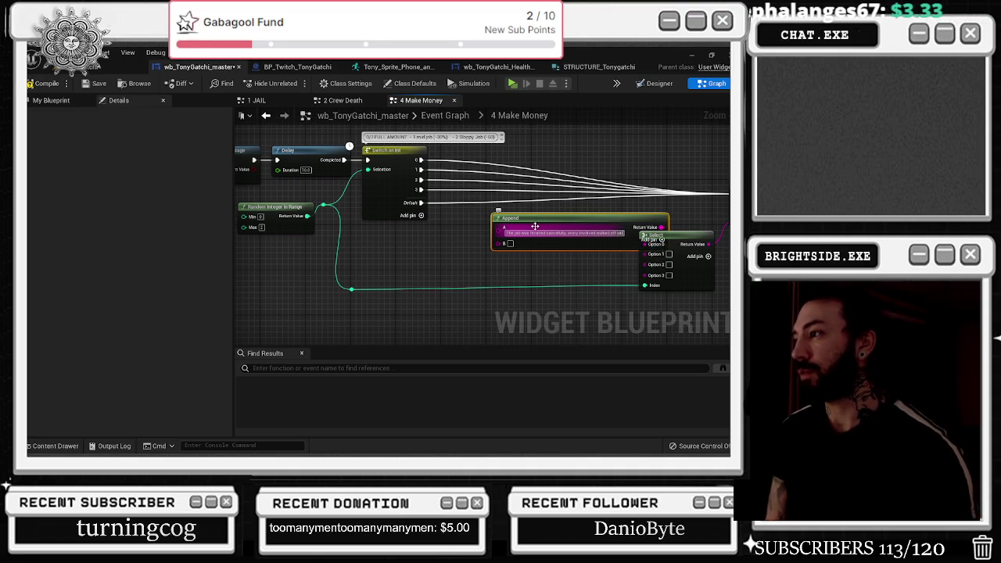
{"action": "left_click_drag", "start_coordinate": [585, 240], "coordinate": [545, 240]}
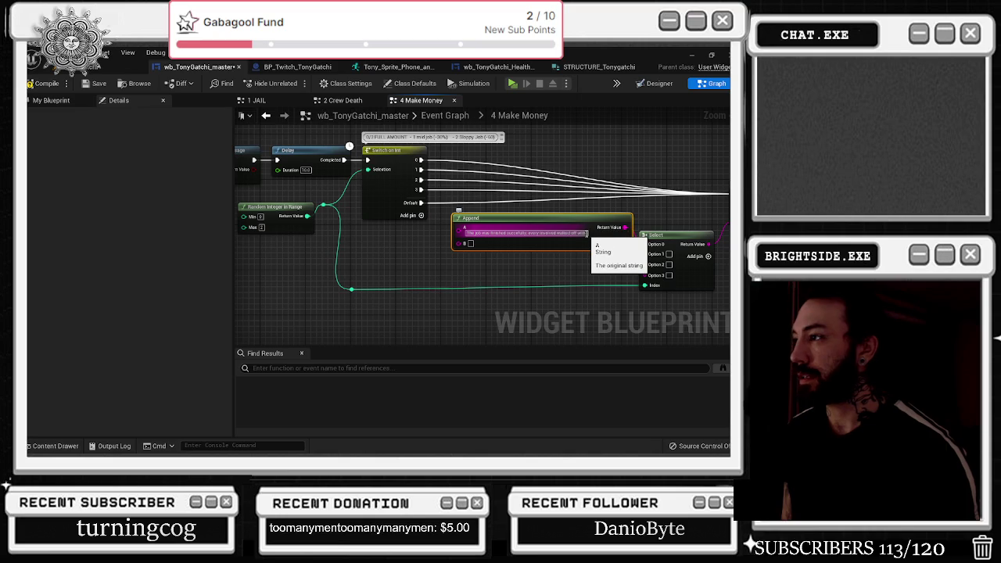
{"action": "left_click", "coordinate": [587, 233]}
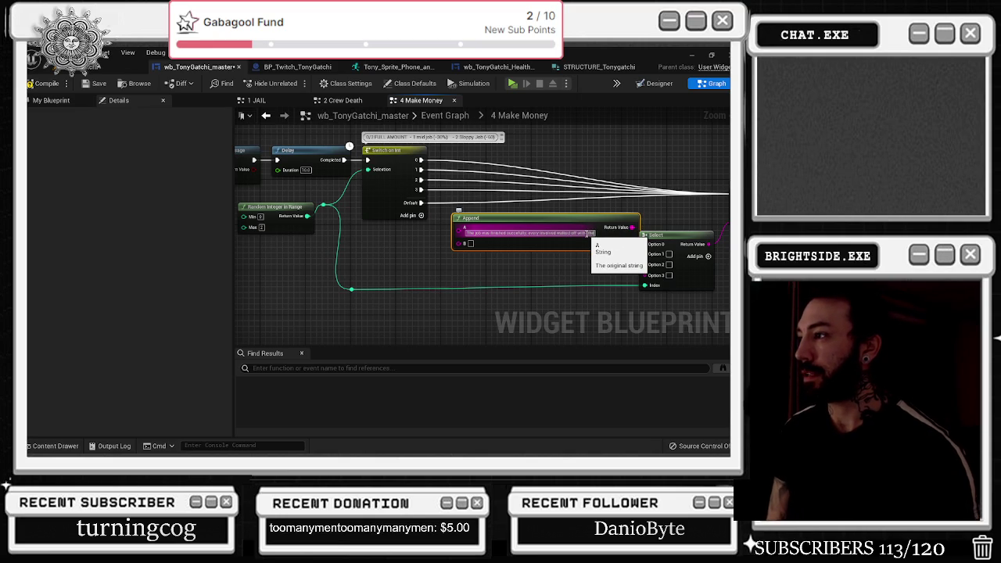
{"action": "type", "text": "the full"}
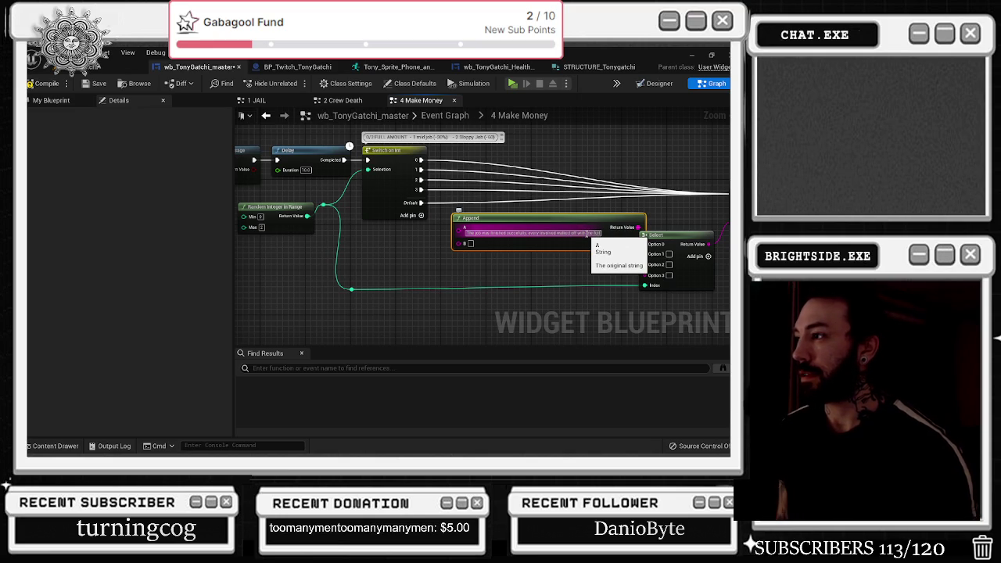
{"action": "type", "text": " $"}
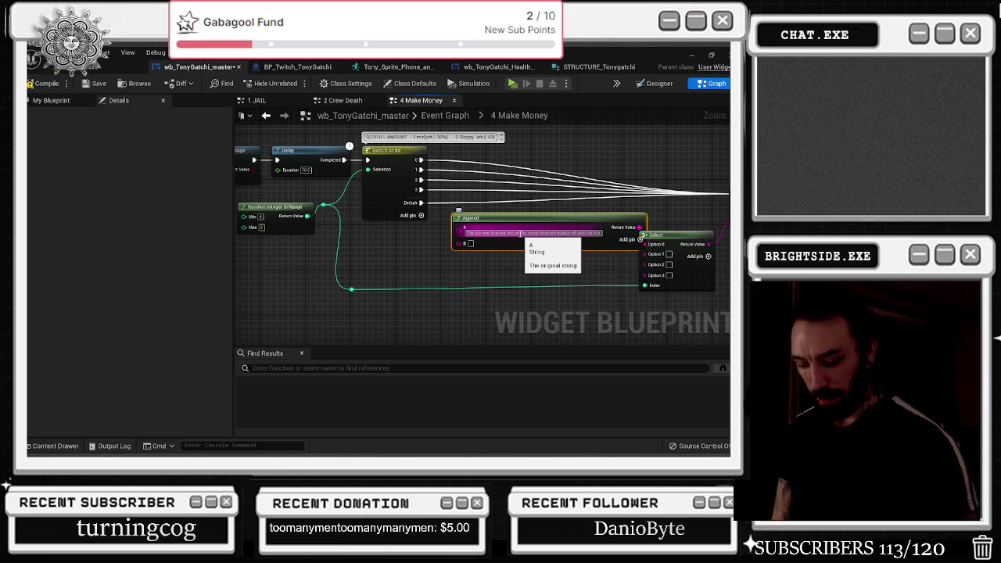
{"action": "type", "text": "5"}
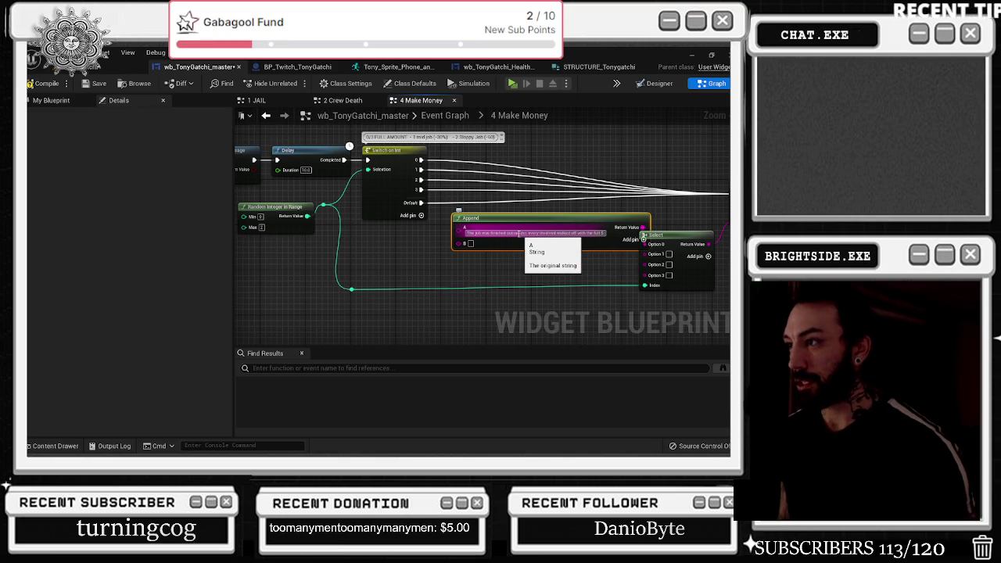
Step: Add a reroute on the pink money string wire, slide it left, and shift the Append node left
{"action": "left_click_drag", "start_coordinate": [521, 233], "coordinate": [500, 329]}
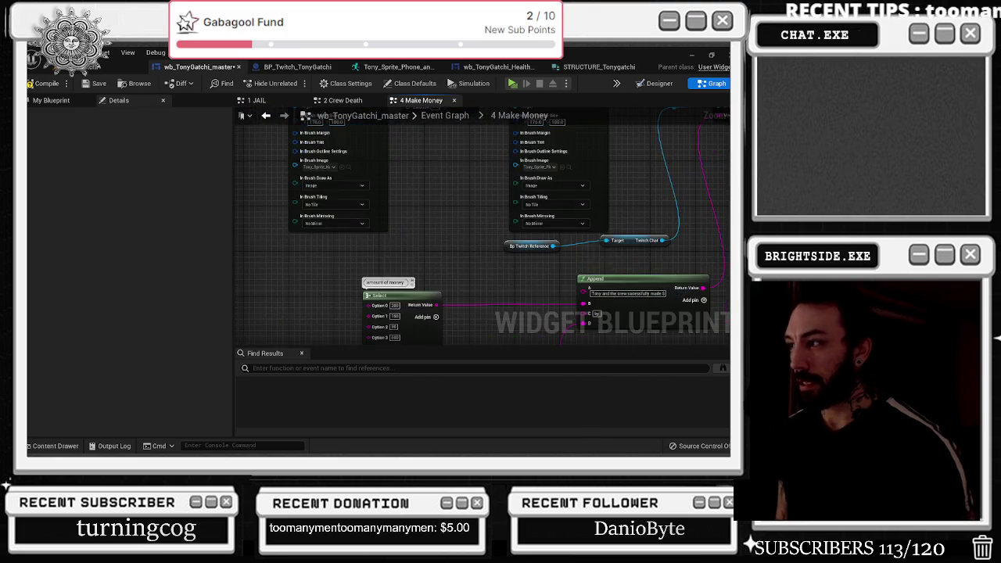
{"action": "left_click_drag", "start_coordinate": [724, 217], "coordinate": [719, 175]}
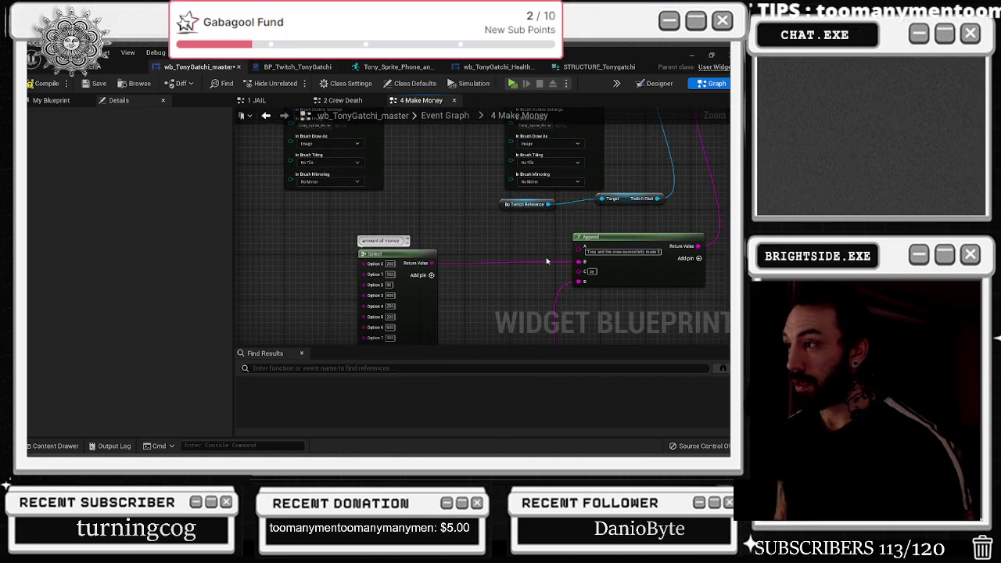
{"action": "mouse_move", "coordinate": [581, 262]}
{"action": "left_mouse_down"}
{"action": "mouse_move", "coordinate": [251, 258]}
{"action": "mouse_move", "coordinate": [592, 146]}
{"action": "mouse_move", "coordinate": [537, 257]}
{"action": "left_mouse_up"}
{"action": "double_click", "coordinate": [477, 251]}
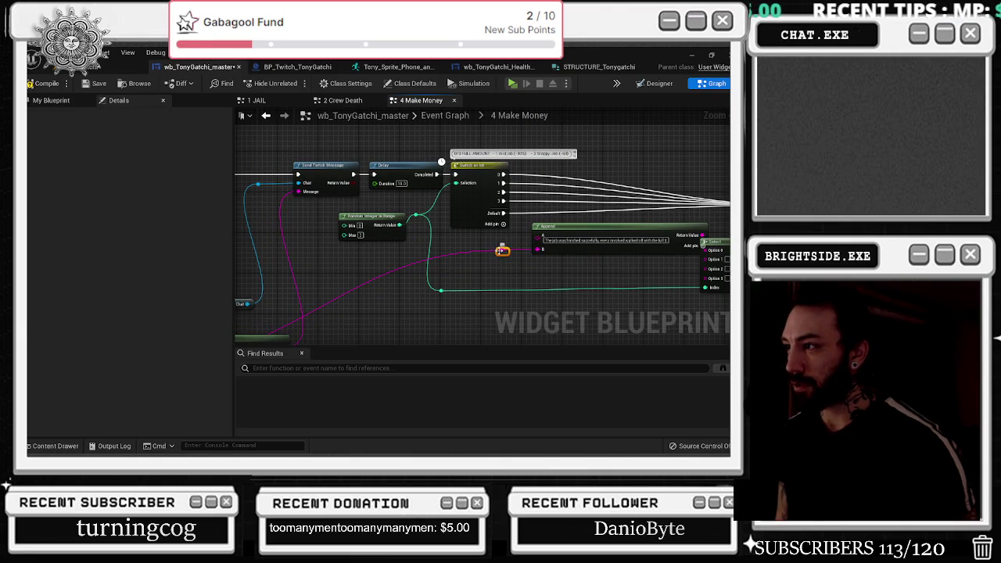
{"action": "left_click_drag", "start_coordinate": [477, 250], "coordinate": [351, 252]}
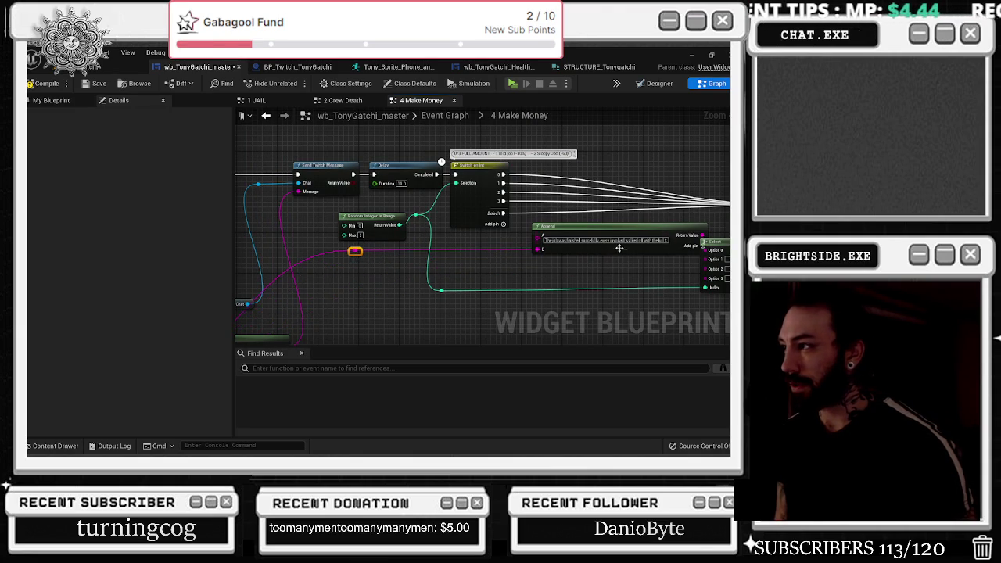
{"action": "left_click_drag", "start_coordinate": [546, 236], "coordinate": [512, 227]}
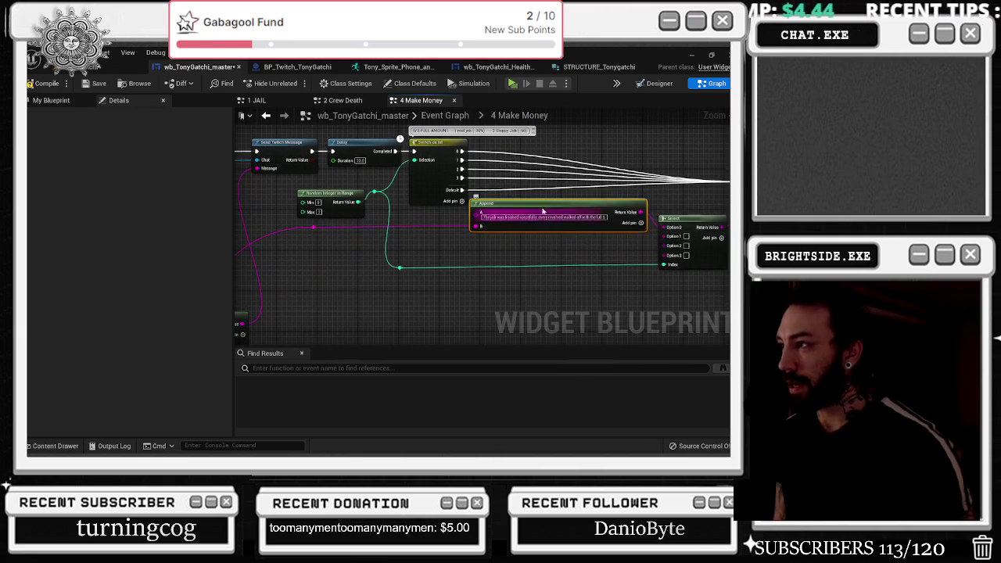
Step: Duplicate the Append node and wire the copy into Select Option 3
{"action": "key", "text": "ctrl+c"}
{"action": "key", "text": "ctrl+v"}
{"action": "mouse_move", "coordinate": [616, 246]}
{"action": "left_mouse_down"}
{"action": "mouse_move", "coordinate": [602, 248]}
{"action": "mouse_move", "coordinate": [602, 292]}
{"action": "left_mouse_up"}
{"action": "mouse_move", "coordinate": [662, 255]}
{"action": "left_mouse_down"}
{"action": "mouse_move", "coordinate": [638, 213]}
{"action": "mouse_move", "coordinate": [664, 248]}
{"action": "mouse_move", "coordinate": [634, 297]}
{"action": "left_mouse_up"}
{"action": "left_click", "coordinate": [662, 209]}
{"action": "left_click_drag", "start_coordinate": [502, 310], "coordinate": [507, 270]}
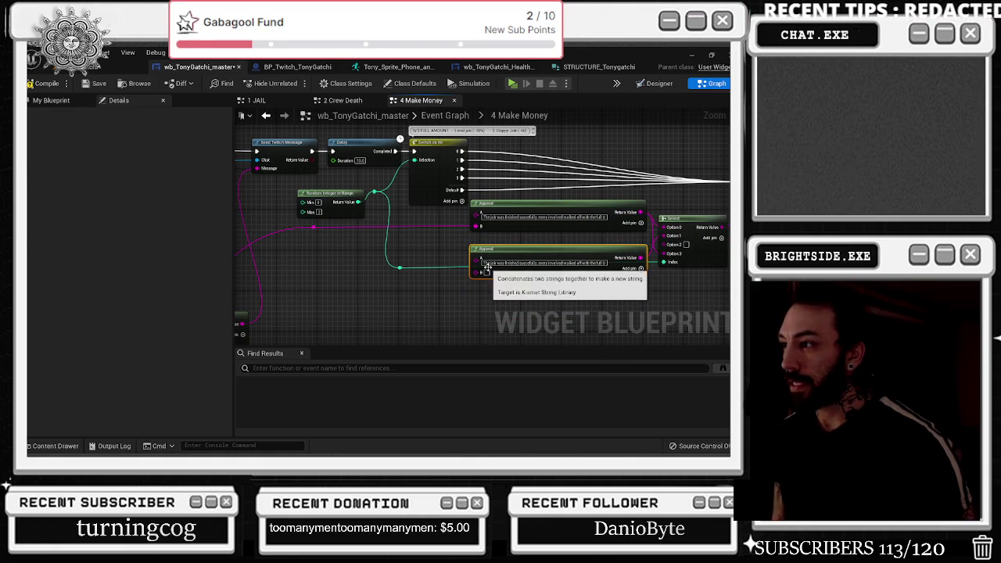
Step: Rewrite the copy's message as a sloppy job escaped with their lives, and add a C input
{"action": "double_click", "coordinate": [516, 264]}
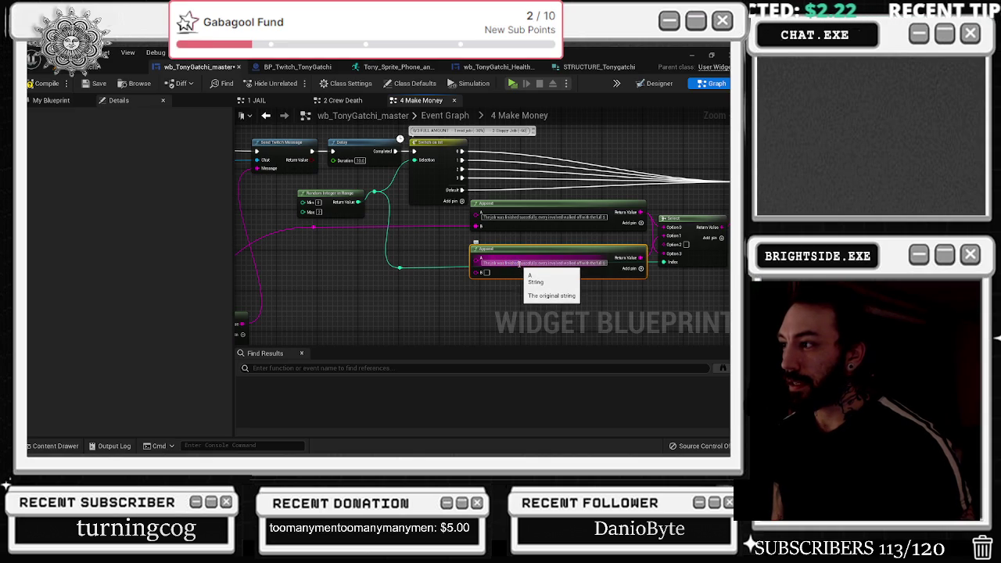
{"action": "key", "text": "BackSpace"}
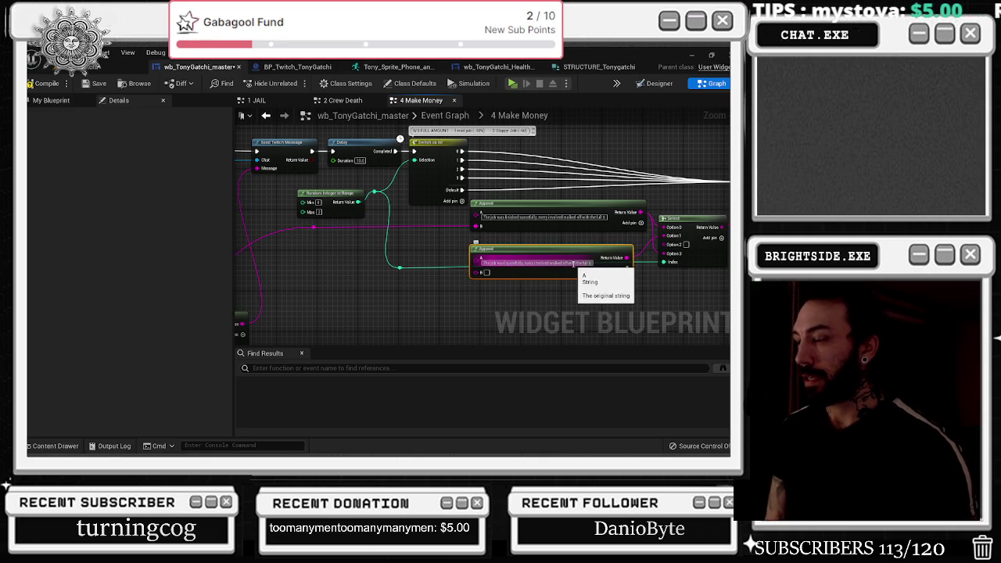
{"action": "type", "text": "executed"}
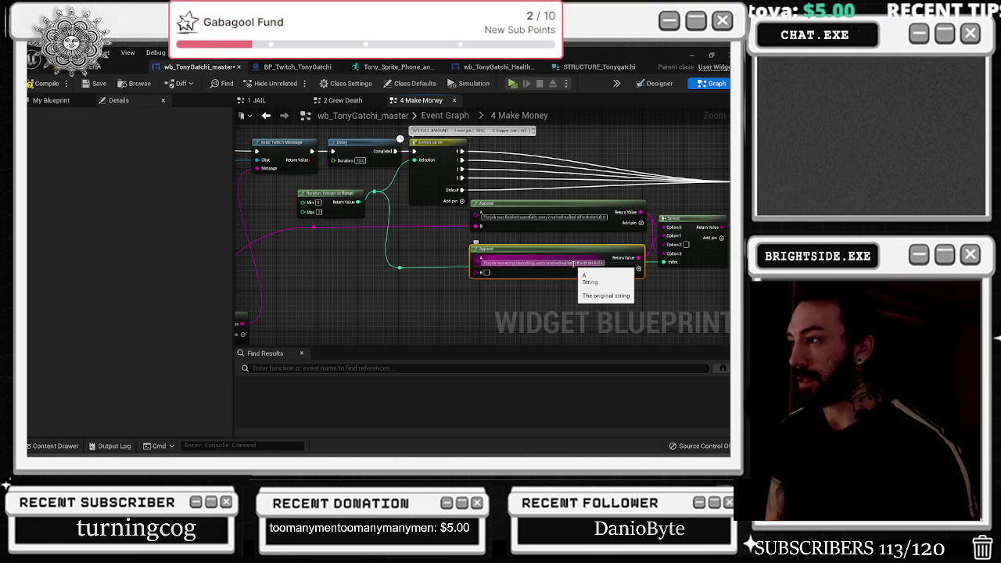
{"action": "type", "text": "full "}
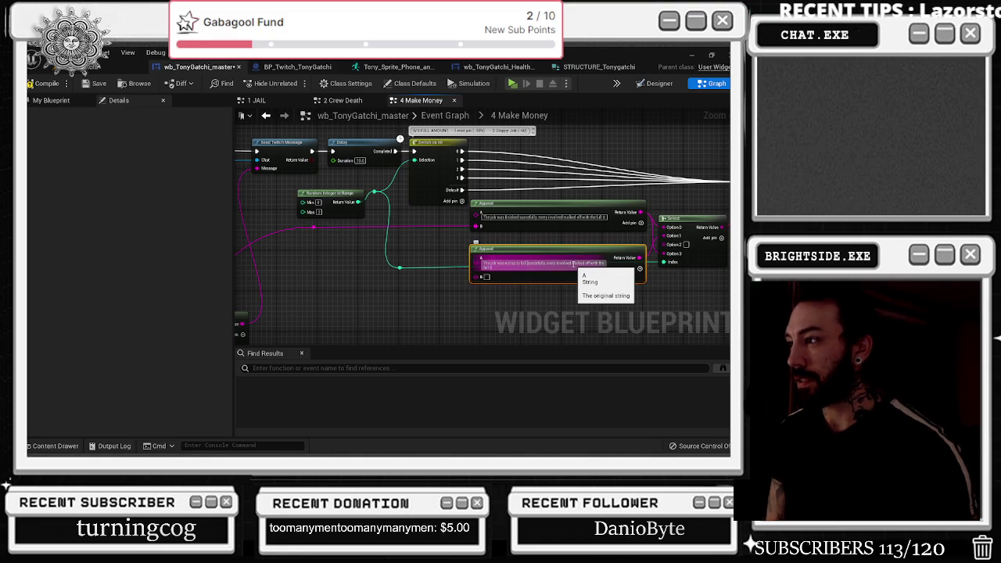
{"action": "type", "text": "stealth and"}
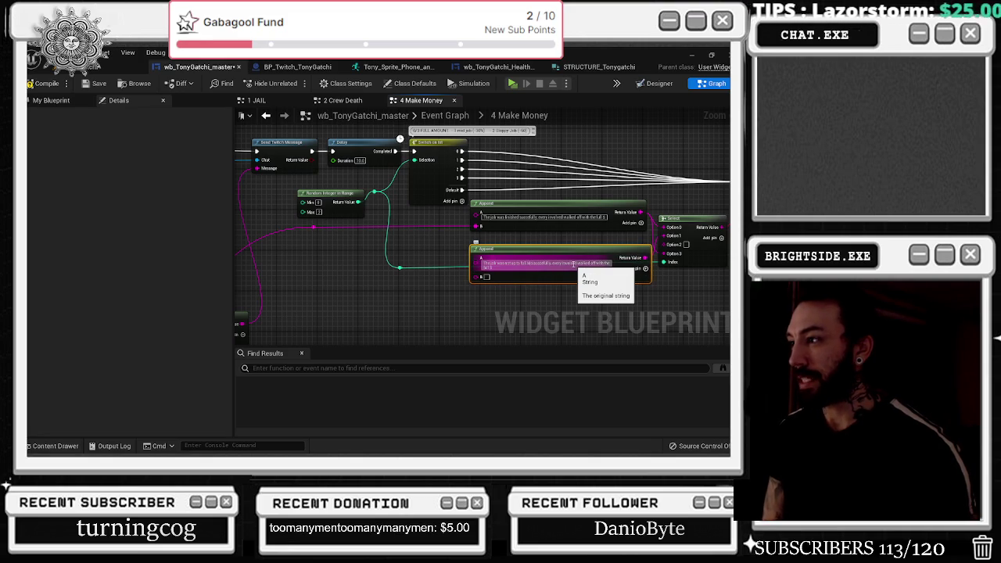
{"action": "key", "text": "BackSpace"}
{"action": "key", "text": "BackSpace"}
{"action": "key", "text": "BackSpace"}
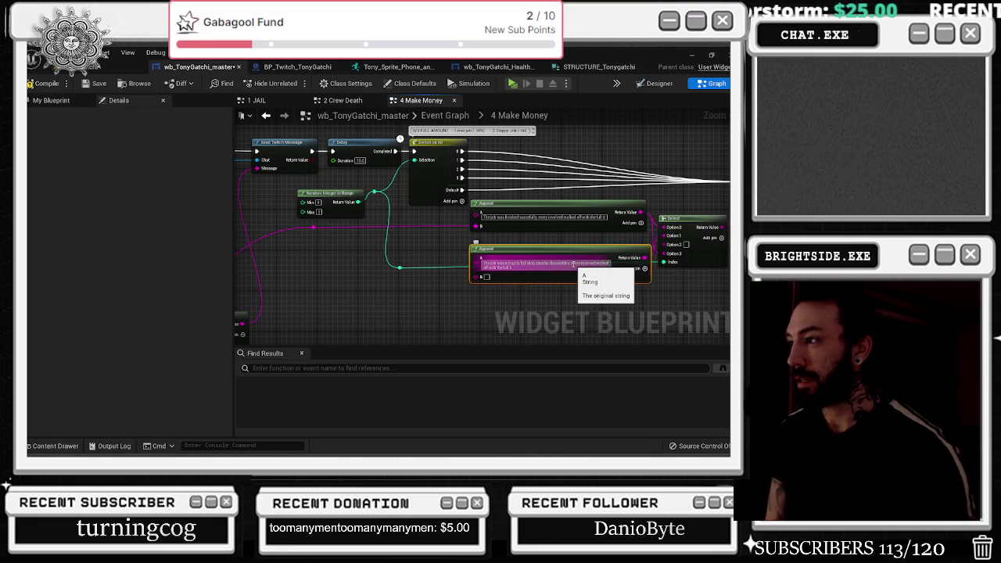
{"action": "key", "text": "BackSpace"}
{"action": "key", "text": "BackSpace"}
{"action": "key", "text": "BackSpace"}
{"action": "key", "text": "BackSpace"}
{"action": "key", "text": "BackSpace"}
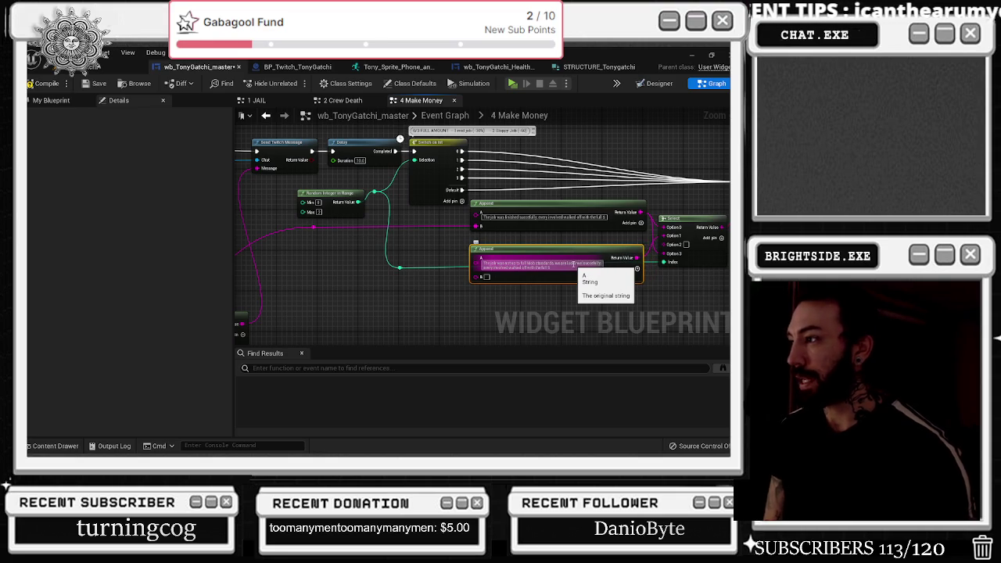
{"action": "key", "text": "BackSpace"}
{"action": "key", "text": "BackSpace"}
{"action": "key", "text": "BackSpace"}
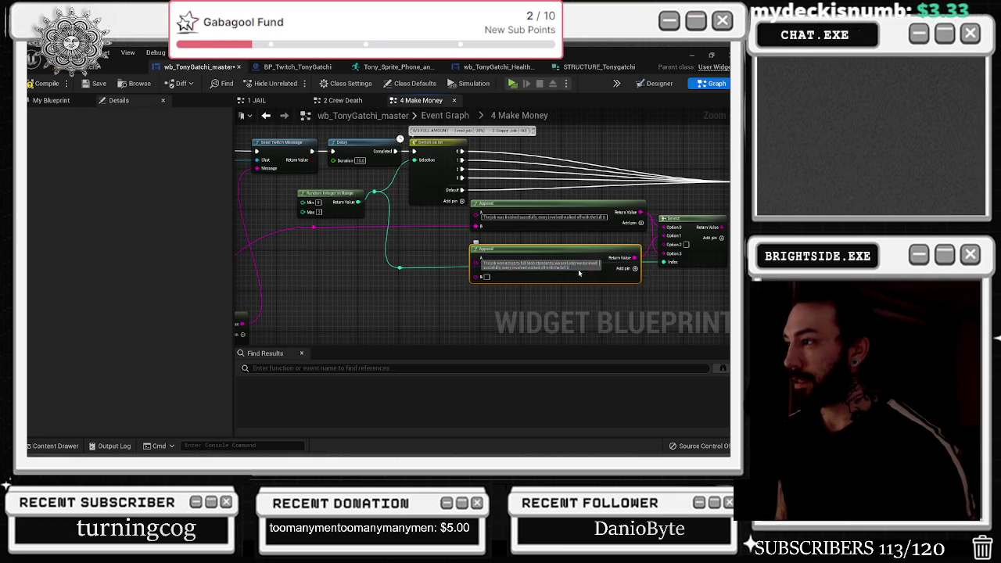
{"action": "left_click_drag", "start_coordinate": [573, 265], "coordinate": [478, 268]}
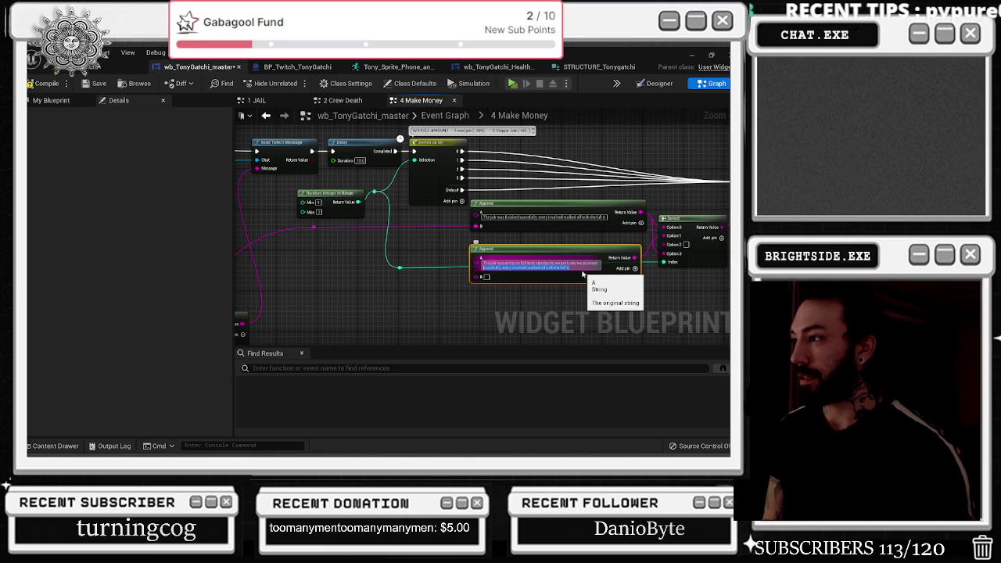
{"action": "left_click", "coordinate": [582, 272]}
{"action": "type", "text": "th with our li"}
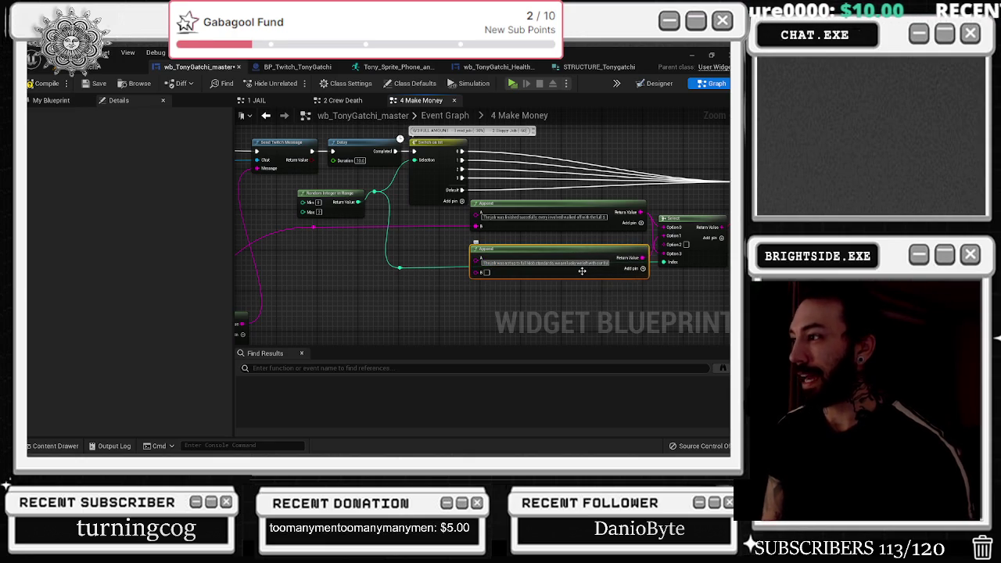
{"action": "left_click", "coordinate": [581, 271]}
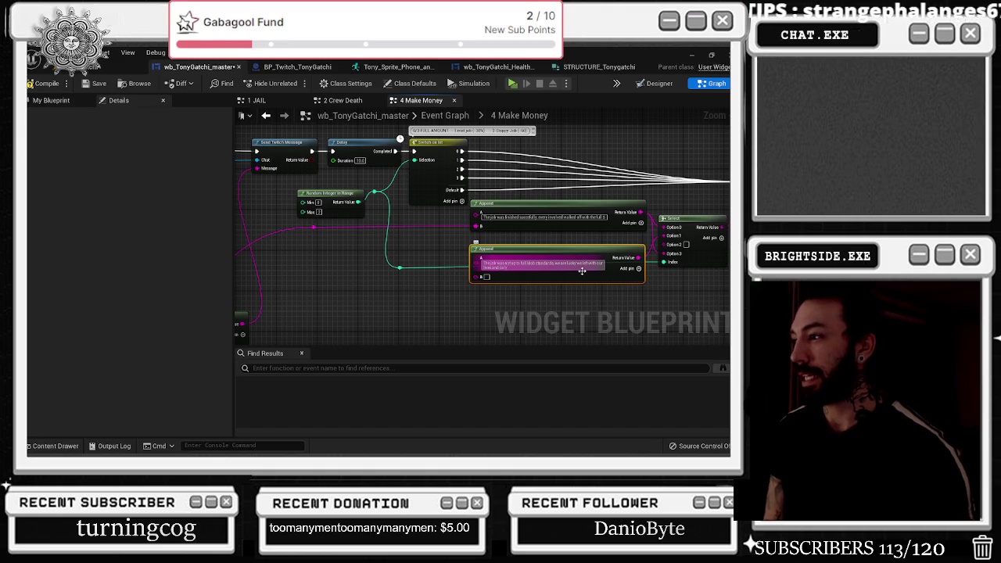
{"action": "left_click", "coordinate": [537, 248]}
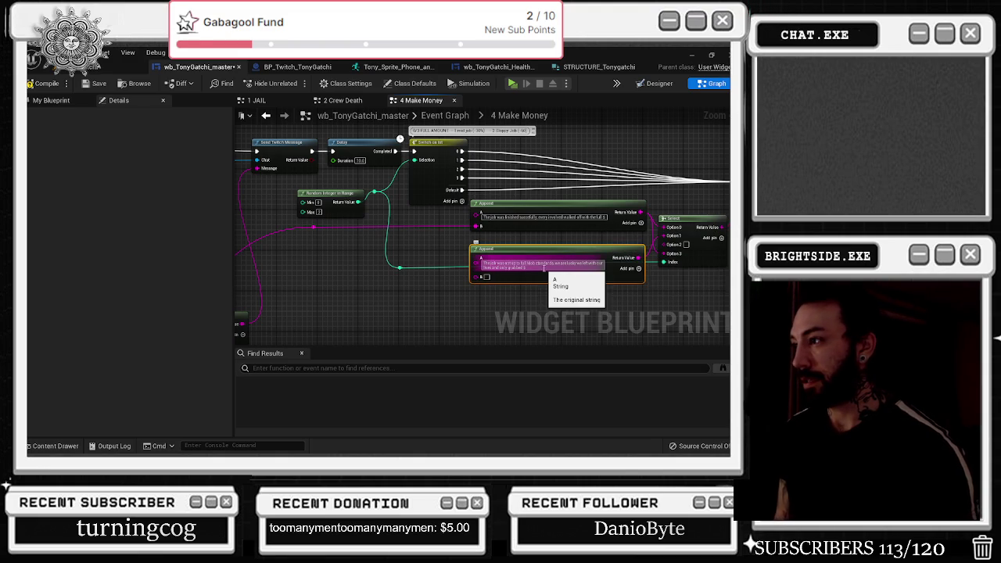
{"action": "left_click", "coordinate": [638, 268]}
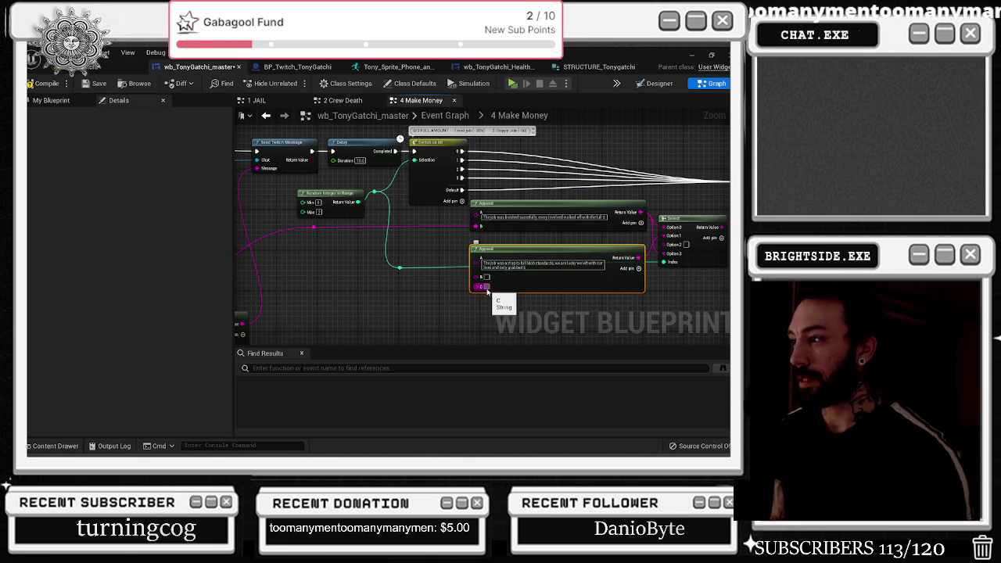
Step: Feed the money string into the second Append's B, duplicate it into Select Option 2, and wire its B
{"action": "left_click_drag", "start_coordinate": [314, 230], "coordinate": [480, 270]}
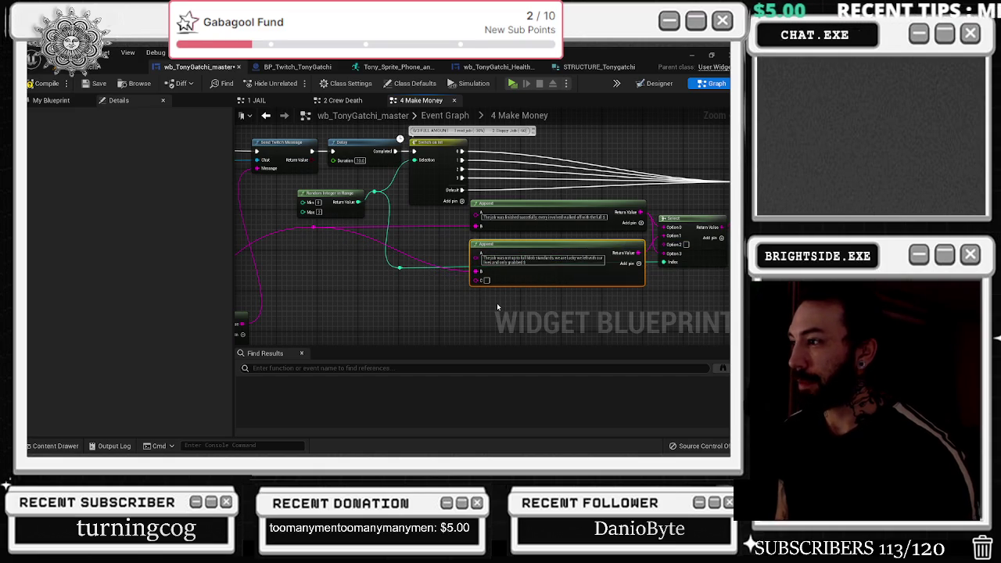
{"action": "key", "text": "ctrl+c"}
{"action": "key", "text": "ctrl+v"}
{"action": "mouse_move", "coordinate": [588, 286]}
{"action": "left_mouse_down"}
{"action": "mouse_move", "coordinate": [684, 262]}
{"action": "mouse_move", "coordinate": [614, 227]}
{"action": "left_mouse_up"}
{"action": "left_click_drag", "start_coordinate": [563, 283], "coordinate": [564, 289]}
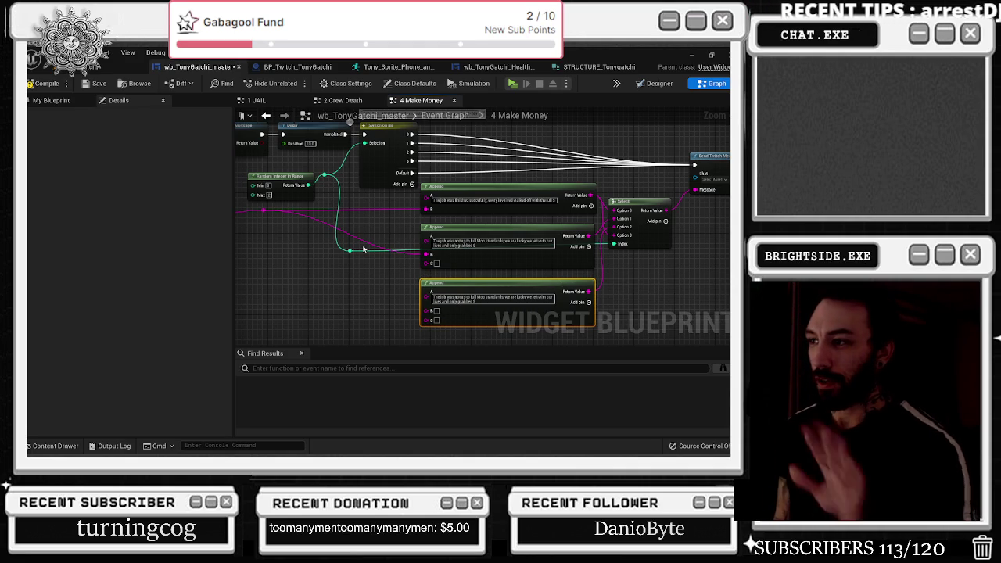
{"action": "left_click", "coordinate": [269, 219]}
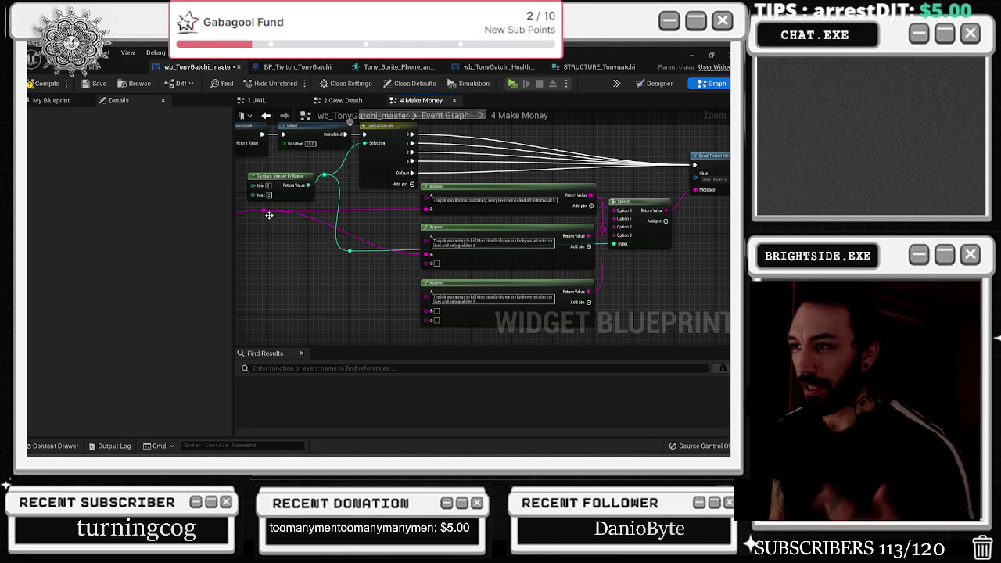
{"action": "mouse_move", "coordinate": [264, 210]}
{"action": "left_mouse_down"}
{"action": "mouse_move", "coordinate": [401, 263]}
{"action": "mouse_move", "coordinate": [436, 290]}
{"action": "mouse_move", "coordinate": [428, 310]}
{"action": "left_mouse_up"}
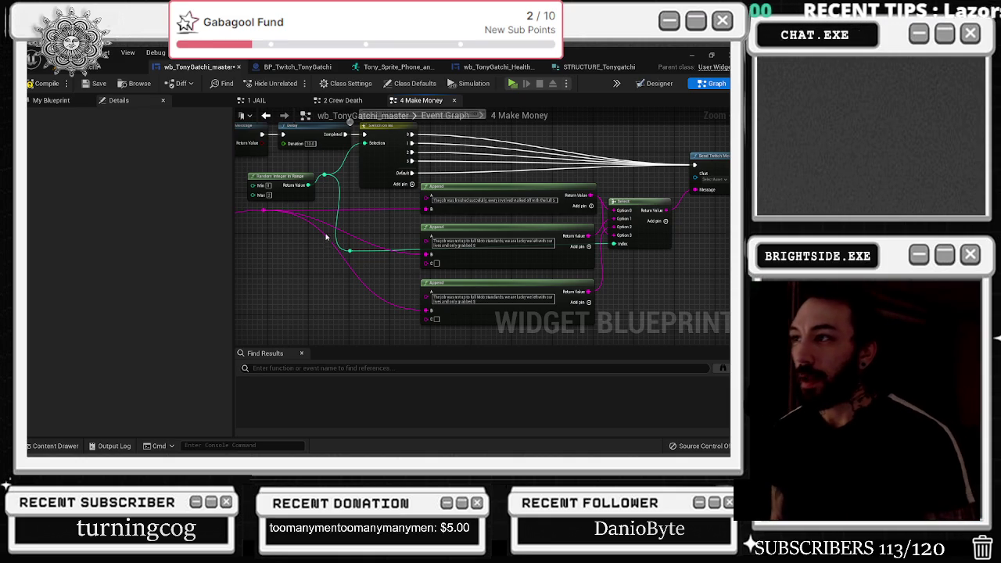
Step: Copy Bp Twitch Reference and Twitch Chat from Crew Death into Make Money, wiring Twitch Chat to Chat
{"action": "left_click_drag", "start_coordinate": [327, 244], "coordinate": [349, 285]}
{"action": "scroll", "coordinate": [372, 209], "scroll_direction": "up", "scroll_amount": 2}
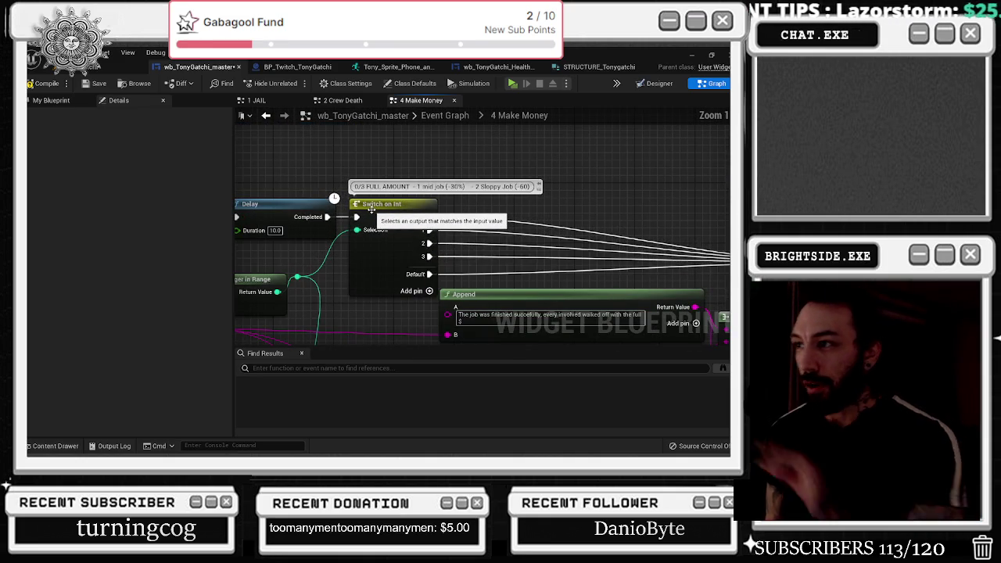
{"action": "mouse_move", "coordinate": [380, 238]}
{"action": "left_mouse_down"}
{"action": "mouse_move", "coordinate": [276, 188]}
{"action": "mouse_move", "coordinate": [313, 227]}
{"action": "mouse_move", "coordinate": [279, 231]}
{"action": "mouse_move", "coordinate": [709, 235]}
{"action": "mouse_move", "coordinate": [401, 254]}
{"action": "left_mouse_up"}
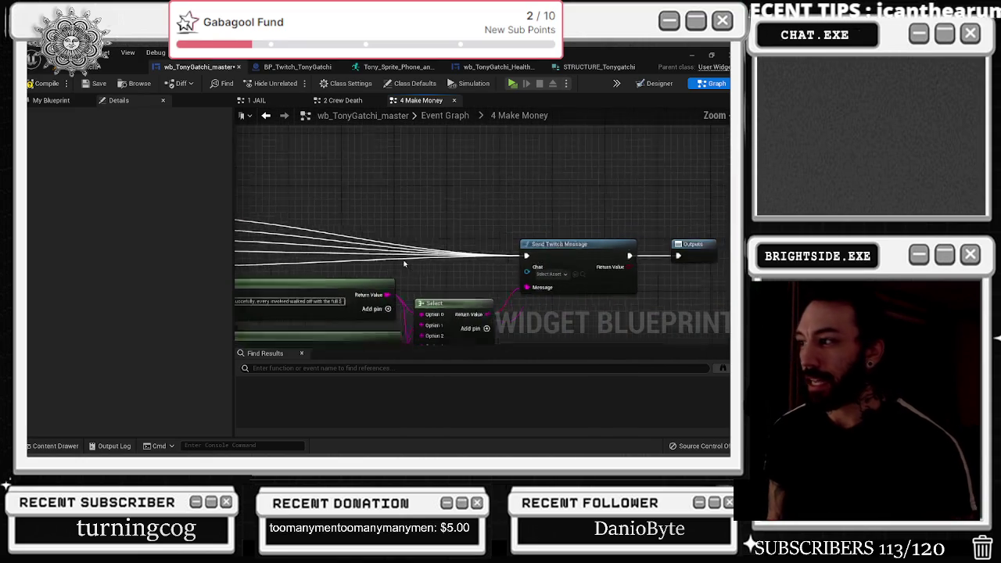
{"action": "scroll", "coordinate": [400, 254], "scroll_direction": "down", "scroll_amount": 2}
{"action": "left_click", "coordinate": [342, 100]}
{"action": "mouse_move", "coordinate": [283, 154]}
{"action": "left_mouse_down"}
{"action": "mouse_move", "coordinate": [462, 159]}
{"action": "mouse_move", "coordinate": [496, 196]}
{"action": "left_mouse_up"}
{"action": "left_click", "coordinate": [421, 100]}
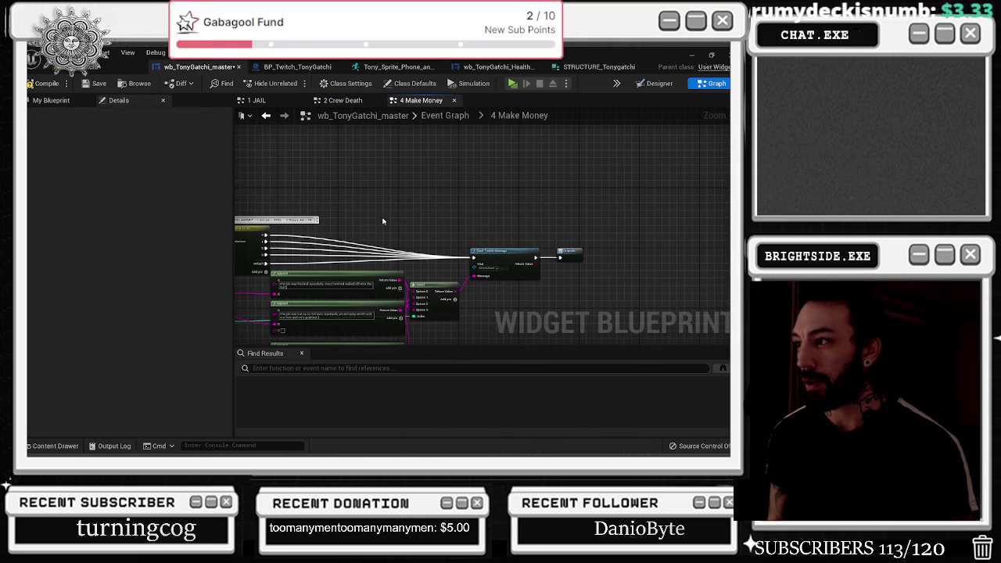
{"action": "key", "text": "ctrl+v"}
{"action": "scroll", "coordinate": [371, 222], "scroll_direction": "up", "scroll_amount": 2}
{"action": "left_click_drag", "start_coordinate": [503, 228], "coordinate": [532, 312]}
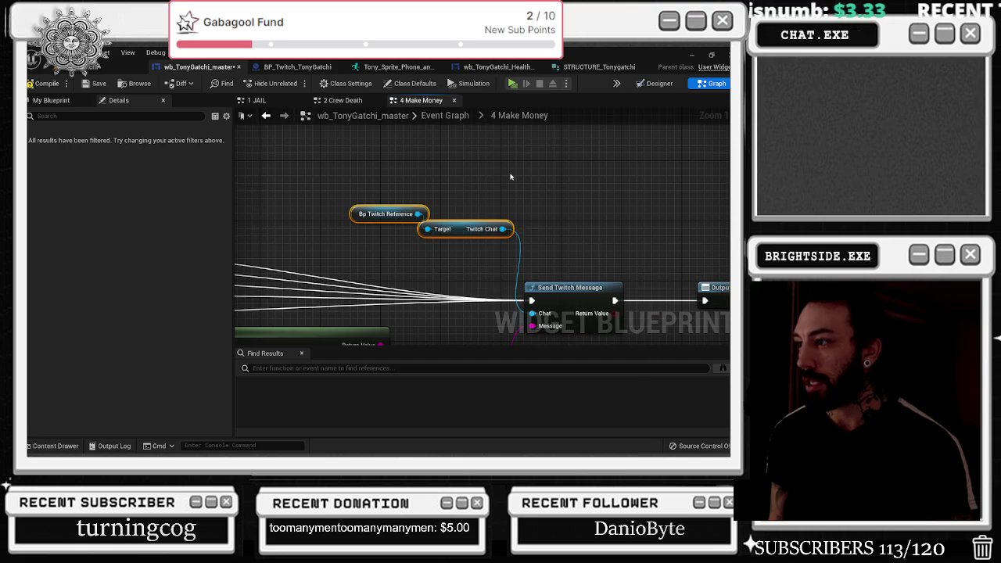
Step: Move the pasted Twitch nodes to the left of Send Twitch Message
{"action": "left_click_drag", "start_coordinate": [469, 228], "coordinate": [418, 236]}
{"action": "scroll", "coordinate": [448, 245], "scroll_direction": "down", "scroll_amount": 2}
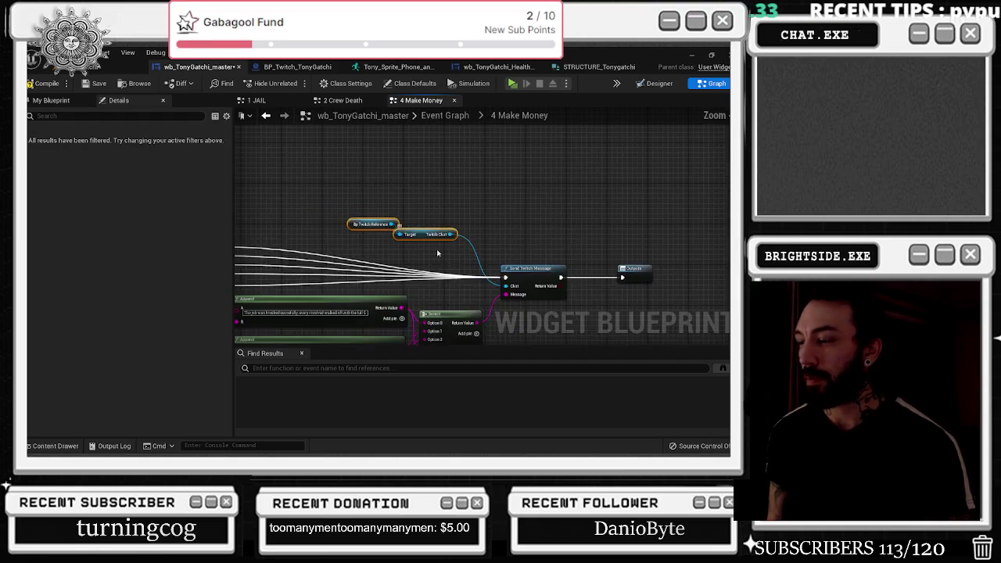
{"action": "right_click", "coordinate": [419, 159]}
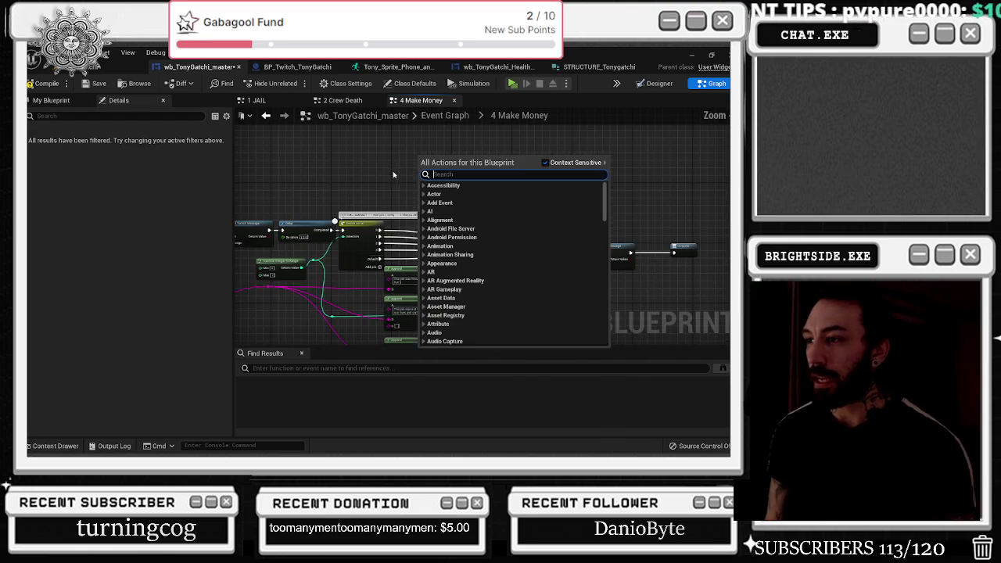
{"action": "left_click", "coordinate": [393, 174]}
{"action": "scroll", "coordinate": [456, 236], "scroll_direction": "up", "scroll_amount": 3}
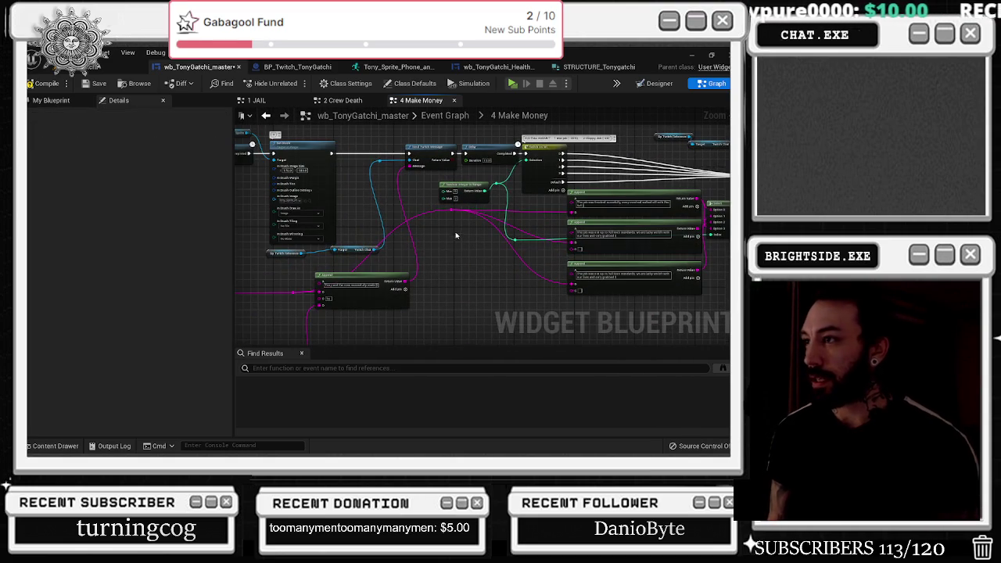
{"action": "scroll", "coordinate": [469, 247], "scroll_direction": "up", "scroll_amount": 2}
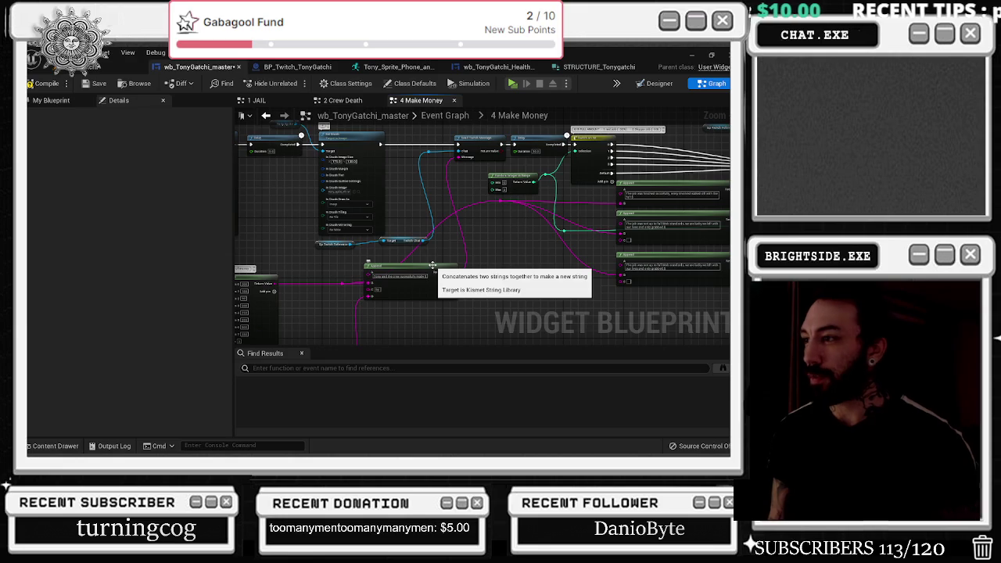
{"action": "left_click_drag", "start_coordinate": [435, 266], "coordinate": [526, 230]}
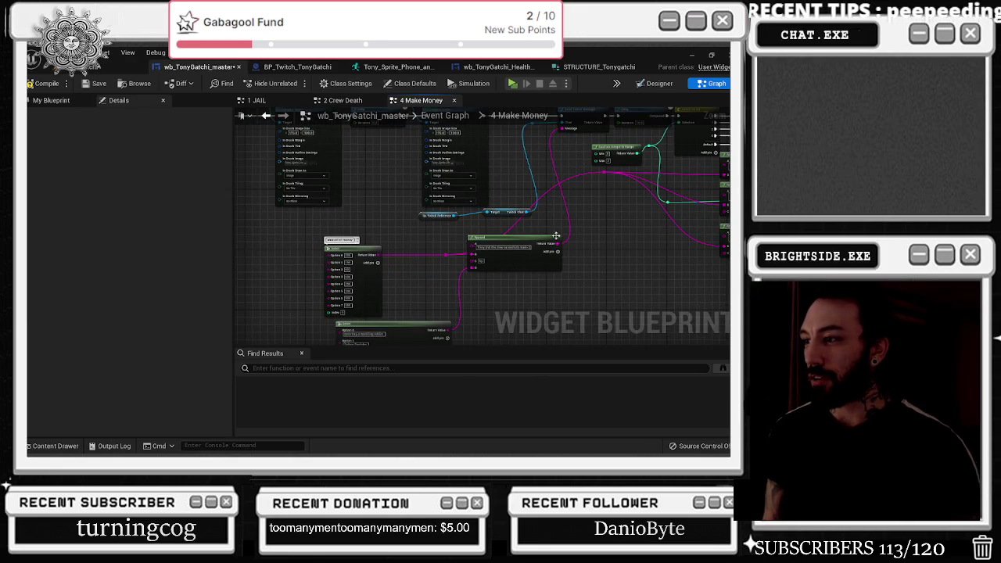
Step: Retype the third Append's message: still alive, but Tony and the crew didn't make much
{"action": "scroll", "coordinate": [532, 234], "scroll_direction": "up", "scroll_amount": 5}
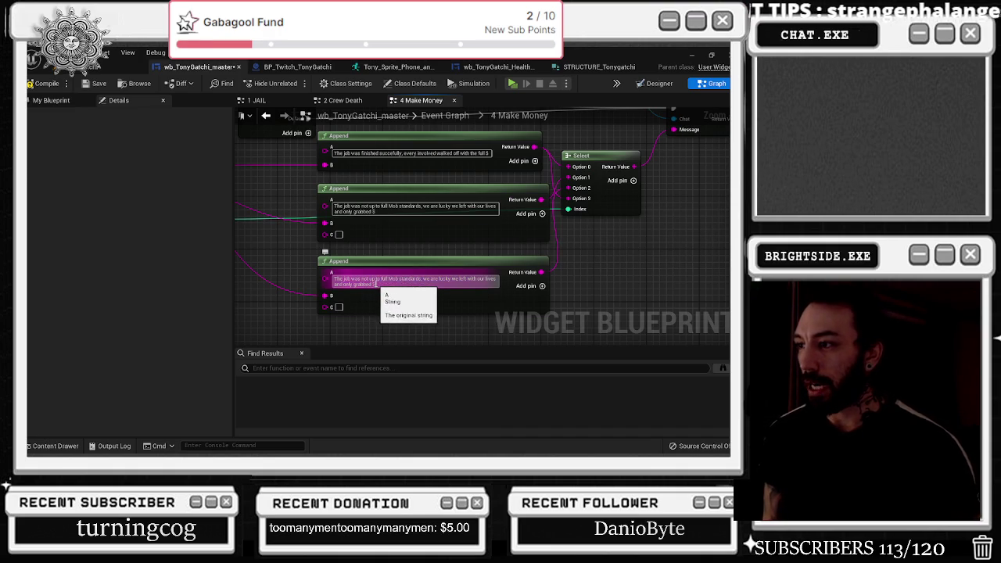
{"action": "left_click", "coordinate": [422, 283]}
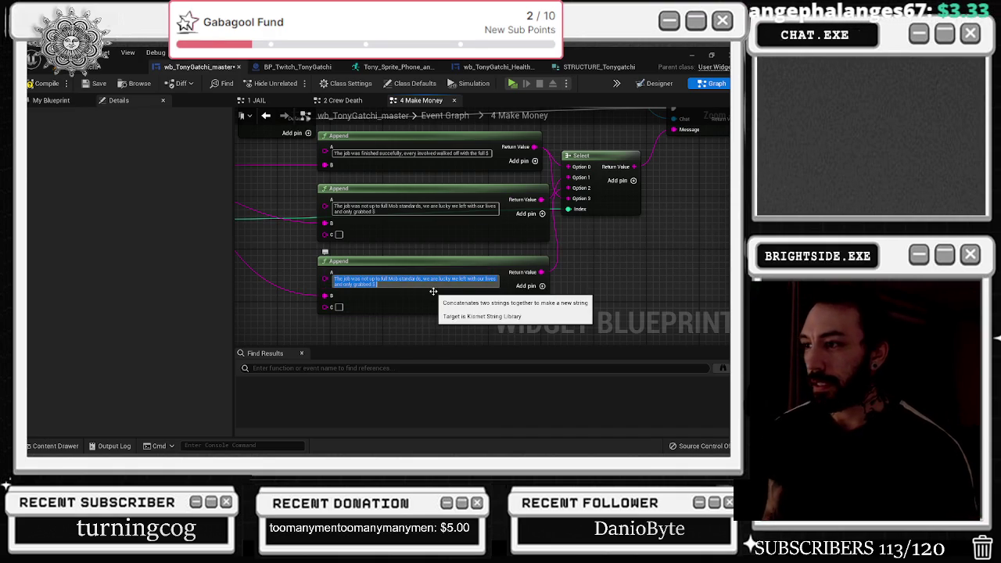
{"action": "type", "text": "That w"}
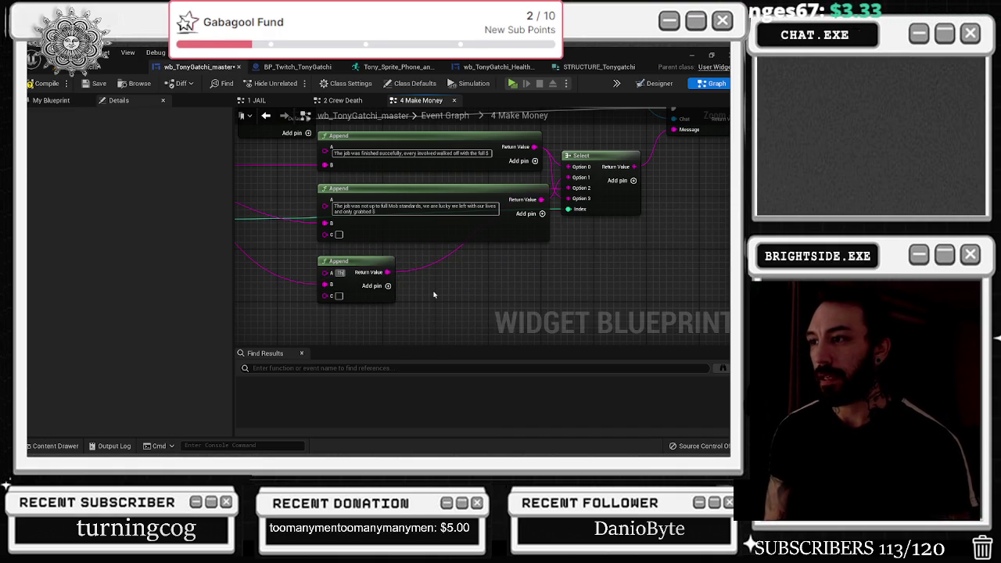
{"action": "type", "text": "as shit."}
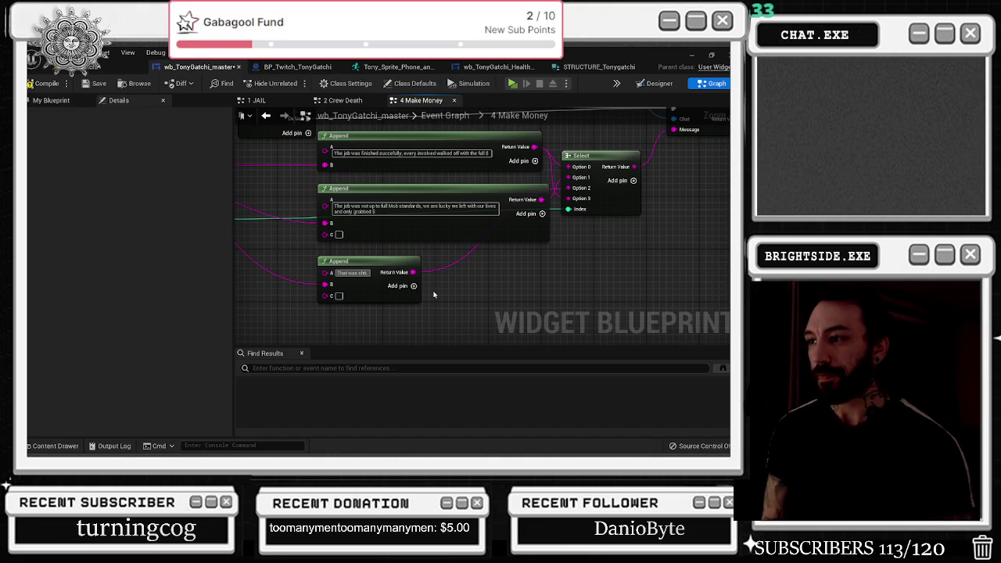
{"action": "type", "text": " i cant believe we are still"}
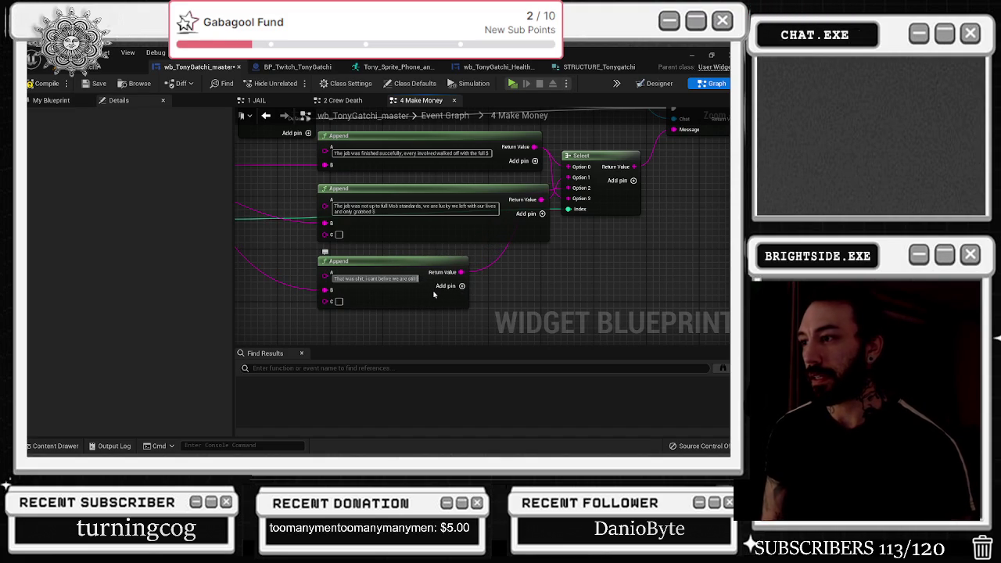
{"action": "key", "text": "BackSpace"}
{"action": "key", "text": "BackSpace"}
{"action": "key", "text": "BackSpace"}
{"action": "type", "text": "al"}
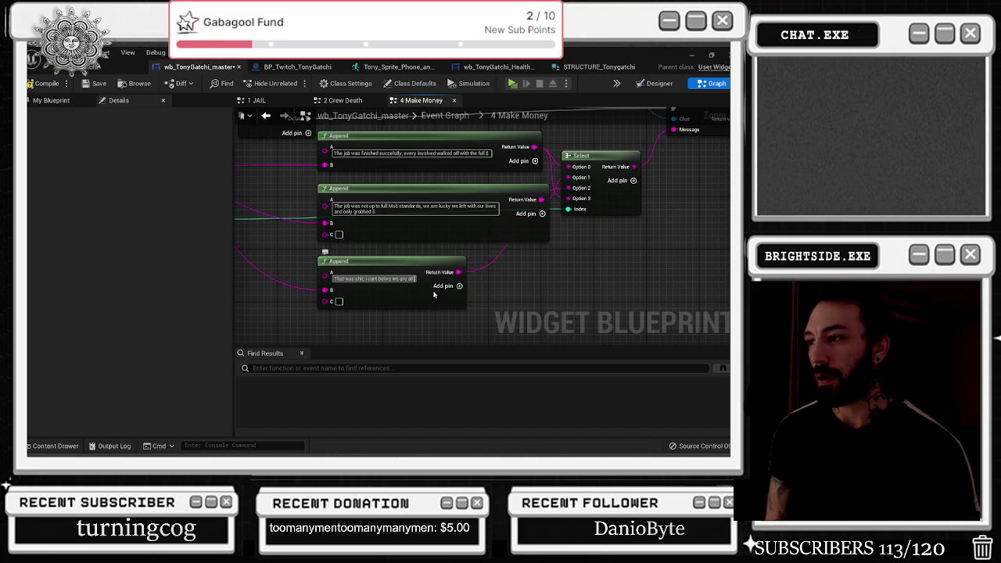
{"action": "type", "text": "l aliv"}
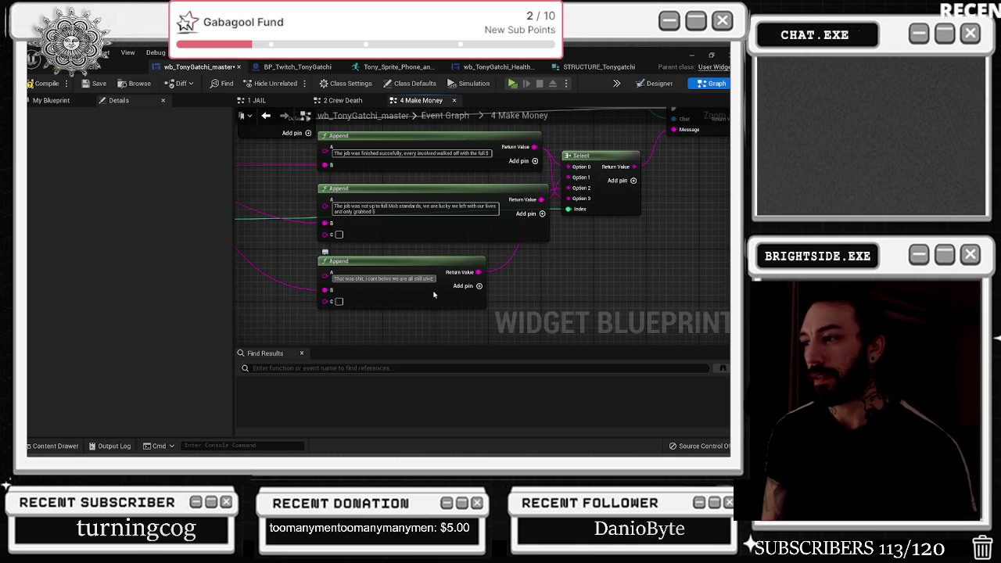
{"action": "type", "text": "e,"}
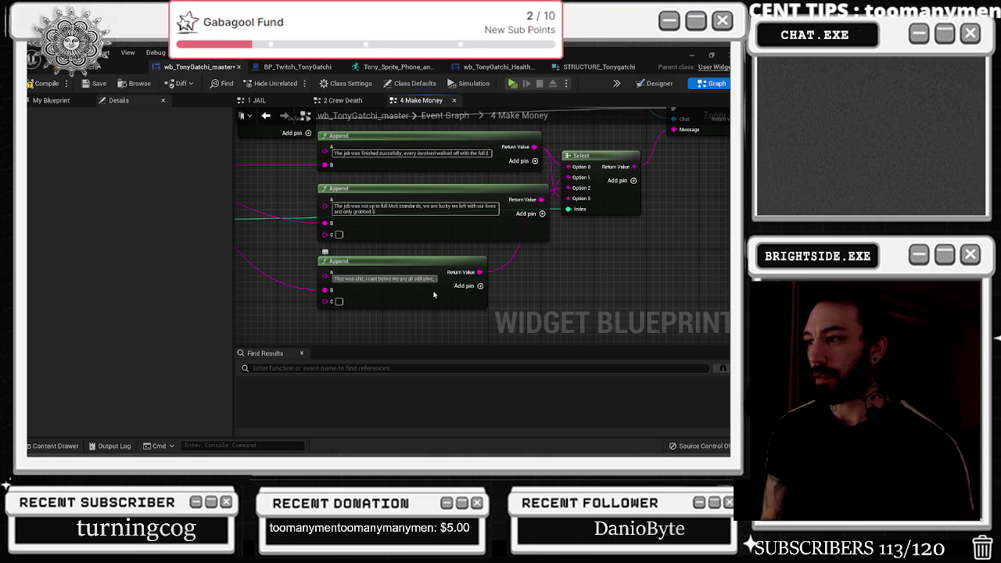
{"action": "type", "text": ". We didnt m"}
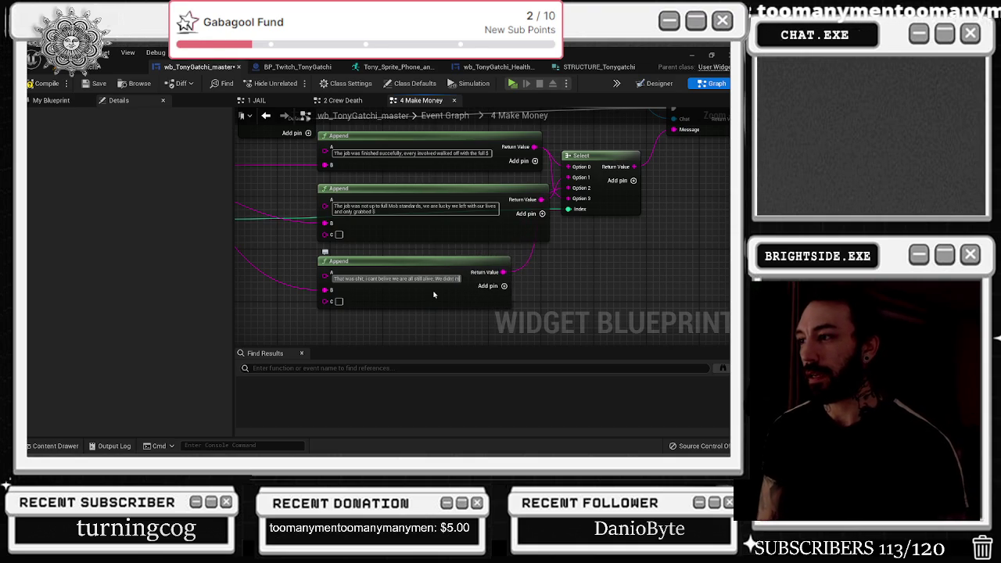
{"action": "type", "text": "ake much"}
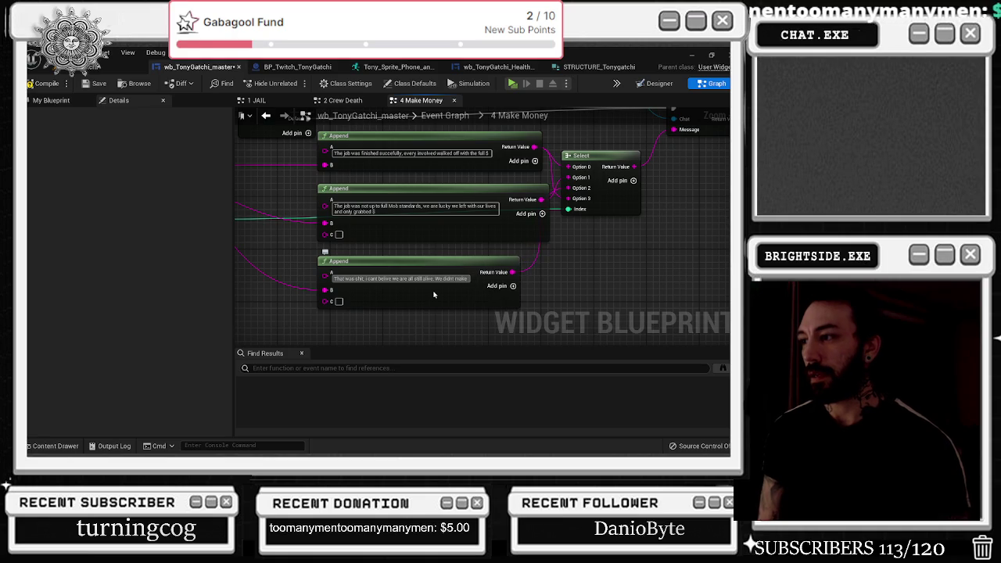
{"action": "key", "text": "BackSpace"}
{"action": "key", "text": "BackSpace"}
{"action": "key", "text": "BackSpace"}
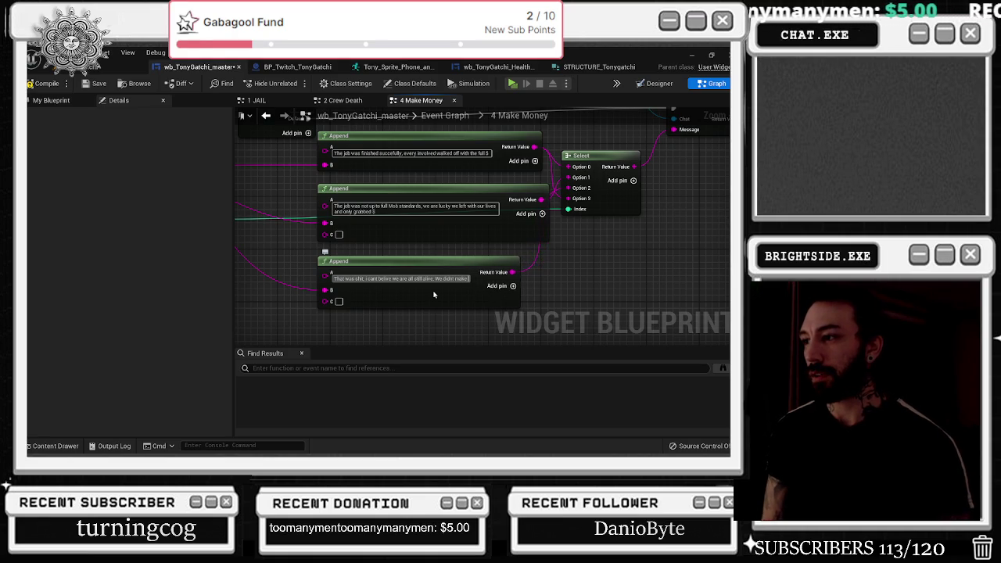
{"action": "key", "text": "BackSpace"}
{"action": "key", "text": "BackSpace"}
{"action": "key", "text": "BackSpace"}
{"action": "type", "text": "To"}
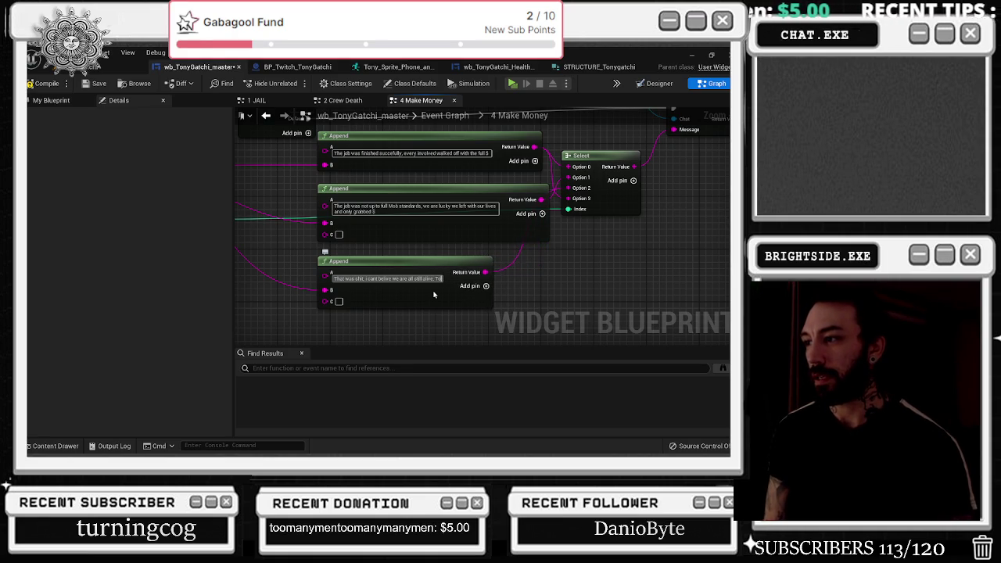
{"action": "type", "text": "ny and the crew didnt"}
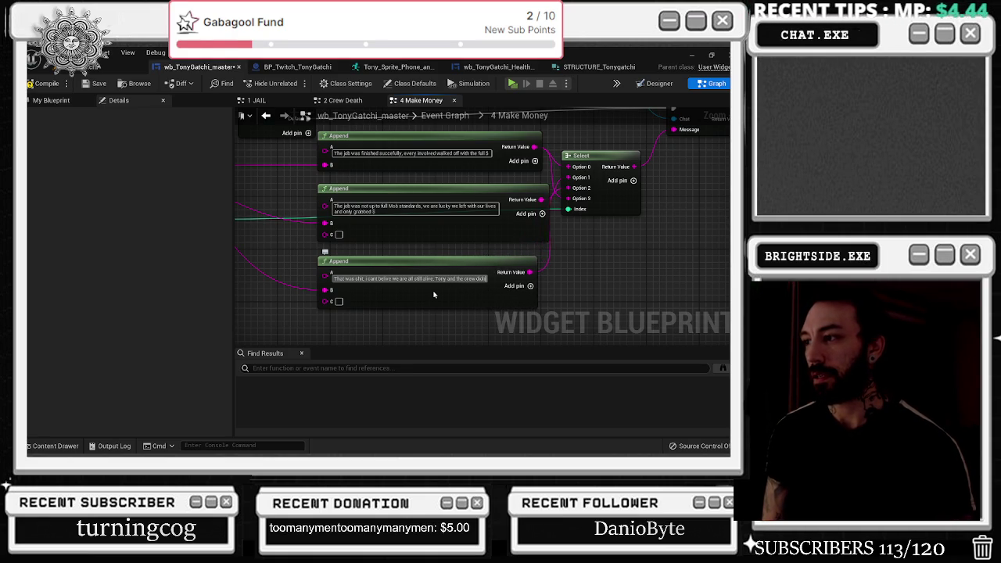
{"action": "type", "text": " make much profit but we walked out of their with $"}
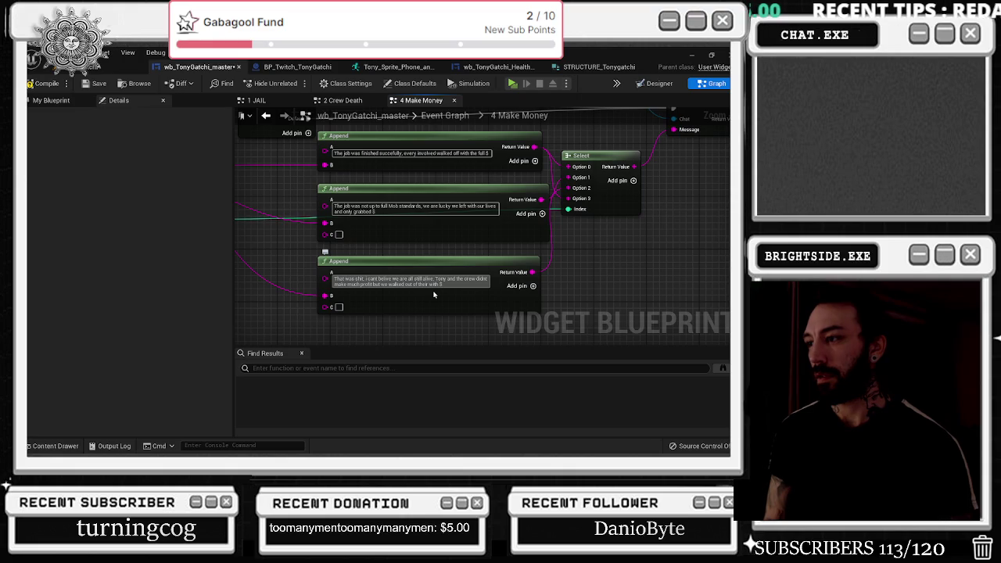
{"action": "left_click", "coordinate": [341, 311]}
{"action": "type", "text": "Better luck next time."}
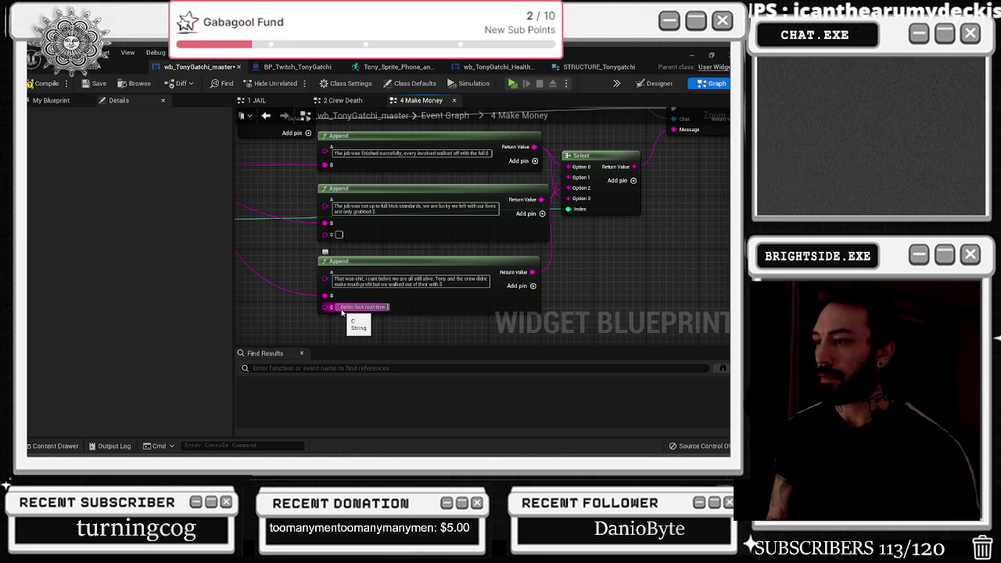
Step: End the third message's C text with ', ya chooch.' and add a C pin to the first Append
{"action": "type", "text": ", ya chooch"}
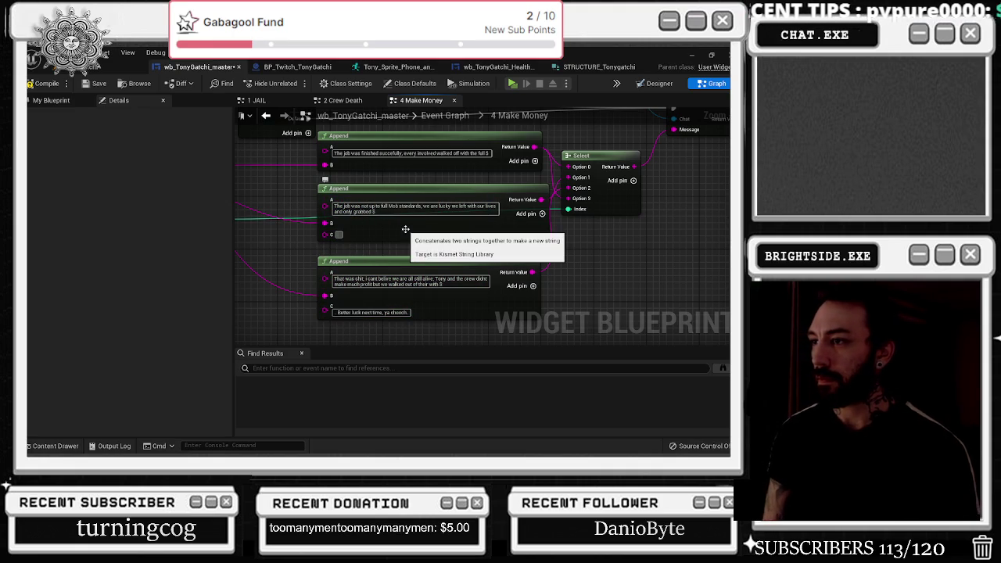
{"action": "left_click", "coordinate": [534, 160]}
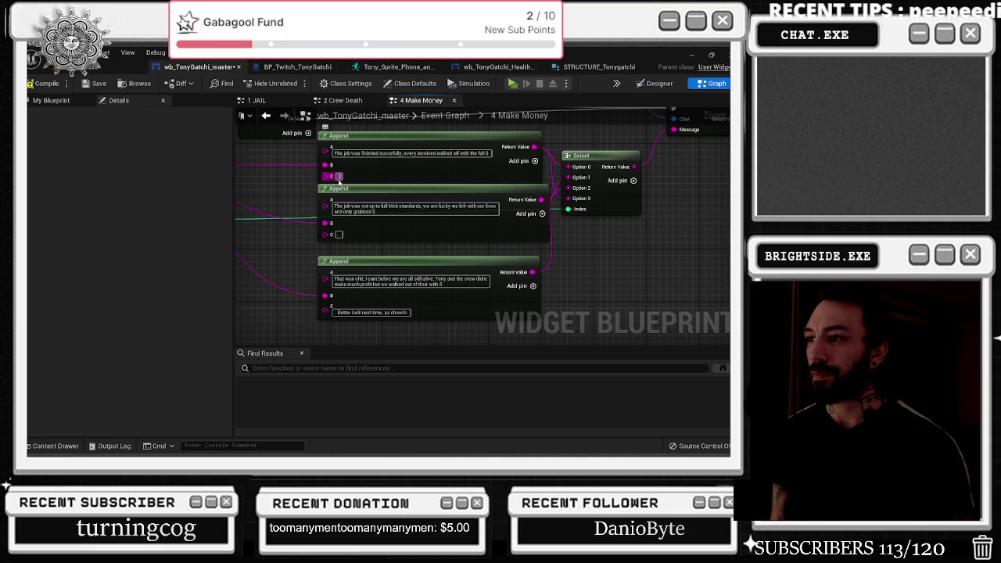
{"action": "left_click_drag", "start_coordinate": [555, 235], "coordinate": [384, 312]}
{"action": "scroll", "coordinate": [477, 296], "scroll_direction": "down", "scroll_amount": 2}
{"action": "mouse_move", "coordinate": [540, 268]}
{"action": "left_mouse_down"}
{"action": "mouse_move", "coordinate": [642, 214]}
{"action": "mouse_move", "coordinate": [557, 249]}
{"action": "left_mouse_up"}
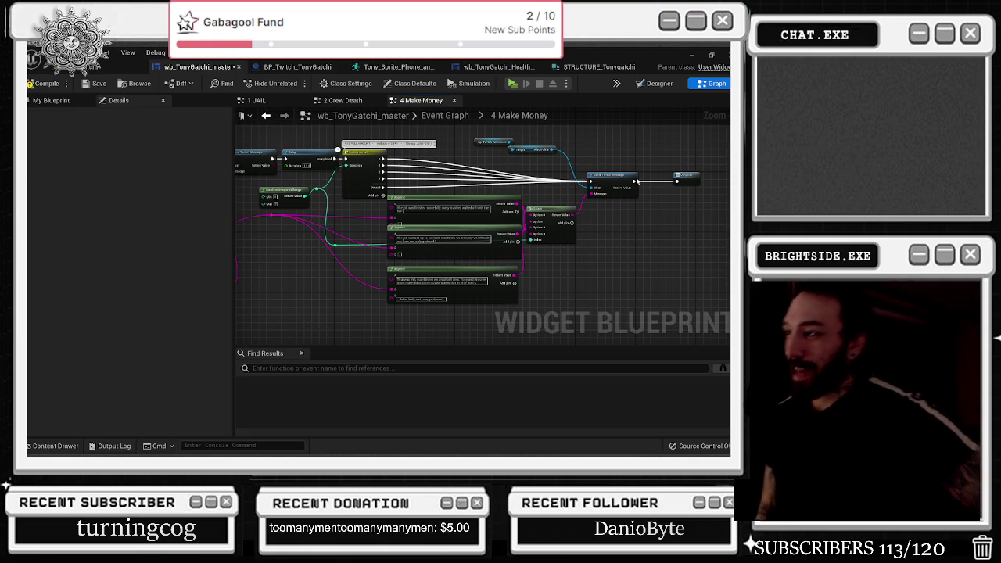
Step: Slide the reroute point left and place Twitch Chat and Twitch Reference beside Send Twitch Message
{"action": "scroll", "coordinate": [406, 164], "scroll_direction": "up", "scroll_amount": 4}
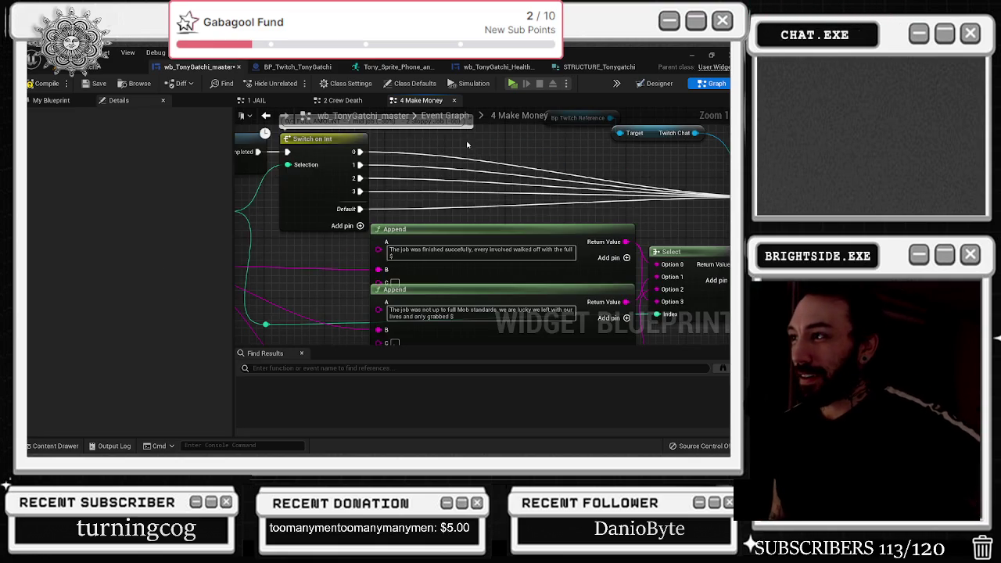
{"action": "left_click_drag", "start_coordinate": [524, 245], "coordinate": [231, 197]}
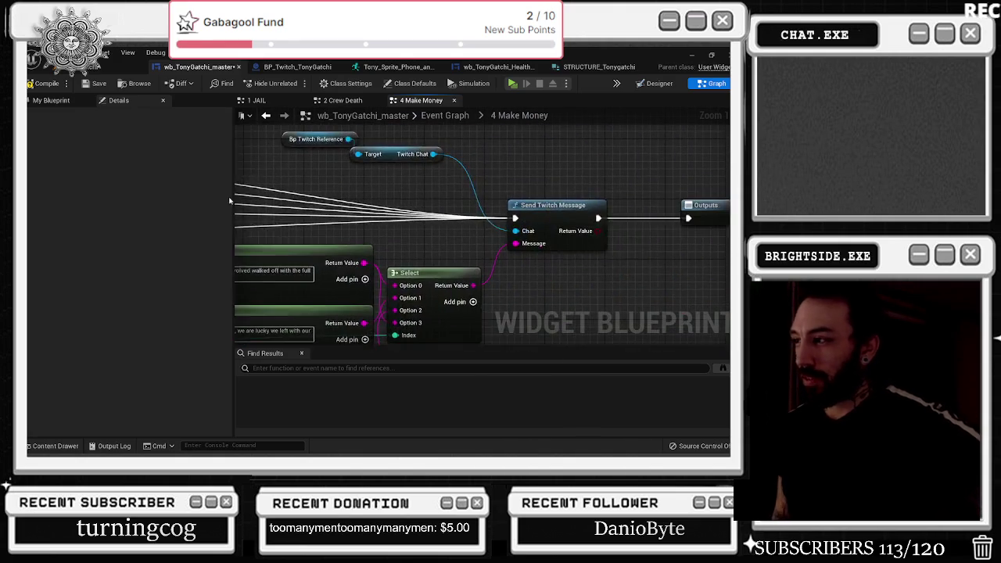
{"action": "left_click_drag", "start_coordinate": [672, 202], "coordinate": [429, 125]}
{"action": "left_click_drag", "start_coordinate": [458, 248], "coordinate": [717, 186]}
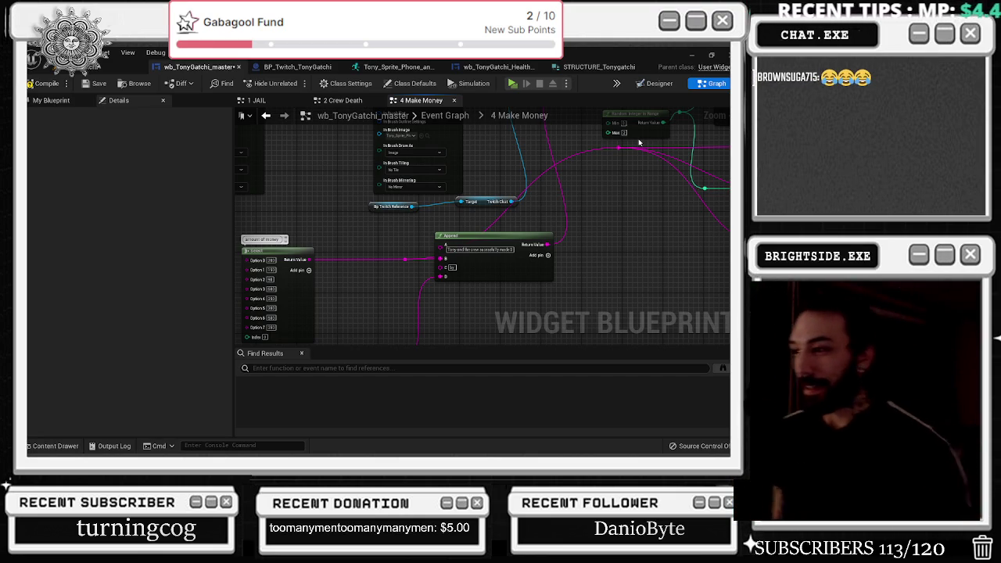
{"action": "mouse_move", "coordinate": [594, 182]}
{"action": "left_mouse_down"}
{"action": "mouse_move", "coordinate": [411, 230]}
{"action": "mouse_move", "coordinate": [426, 222]}
{"action": "left_mouse_up"}
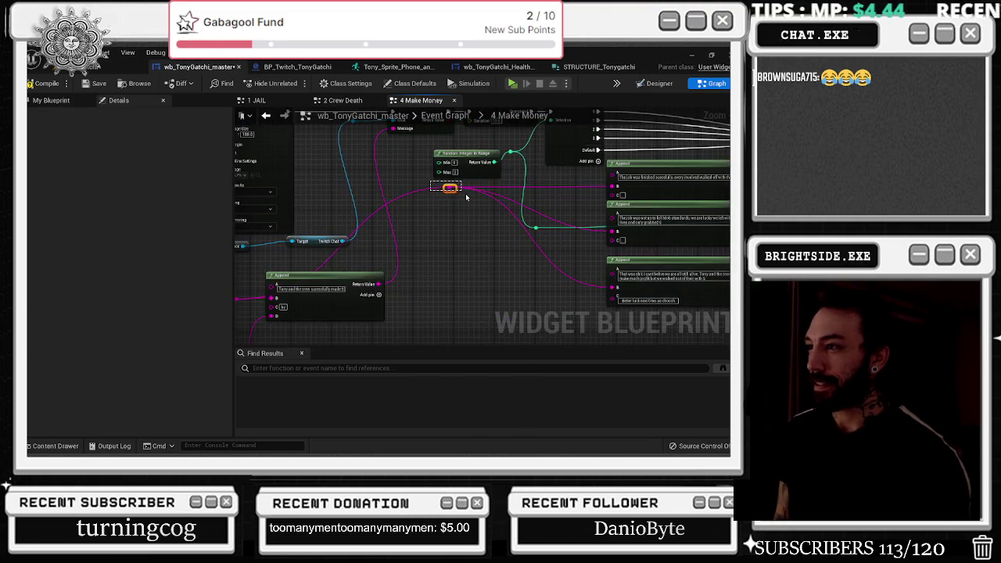
{"action": "mouse_move", "coordinate": [447, 190]}
{"action": "left_mouse_down"}
{"action": "mouse_move", "coordinate": [331, 195]}
{"action": "mouse_move", "coordinate": [393, 189]}
{"action": "left_mouse_up"}
{"action": "left_click_drag", "start_coordinate": [375, 224], "coordinate": [375, 125]}
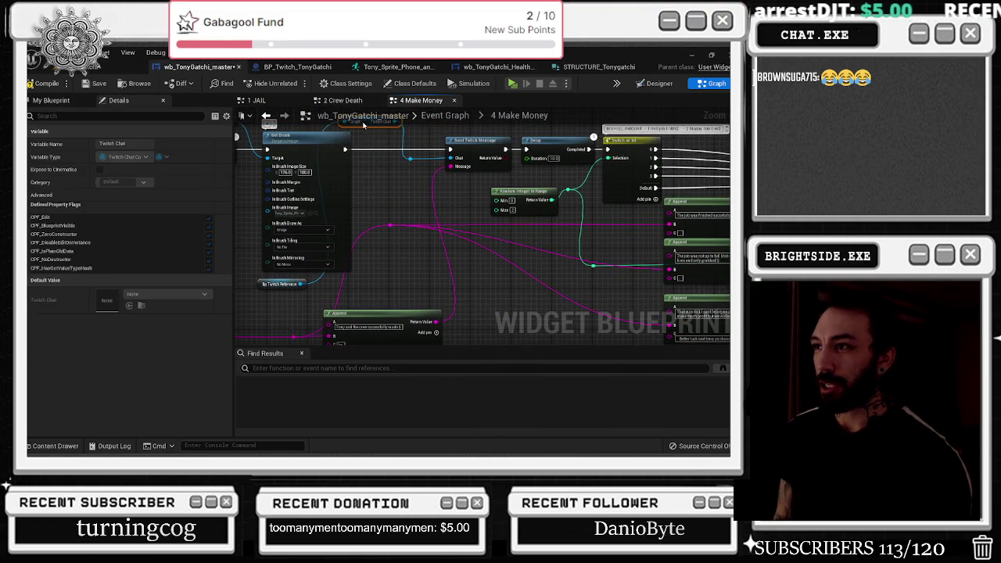
{"action": "left_click_drag", "start_coordinate": [370, 204], "coordinate": [409, 211]}
{"action": "mouse_move", "coordinate": [297, 284]}
{"action": "left_mouse_down"}
{"action": "mouse_move", "coordinate": [320, 129]}
{"action": "mouse_move", "coordinate": [375, 141]}
{"action": "mouse_move", "coordinate": [328, 135]}
{"action": "left_mouse_up"}
{"action": "left_click_drag", "start_coordinate": [534, 245], "coordinate": [443, 249]}
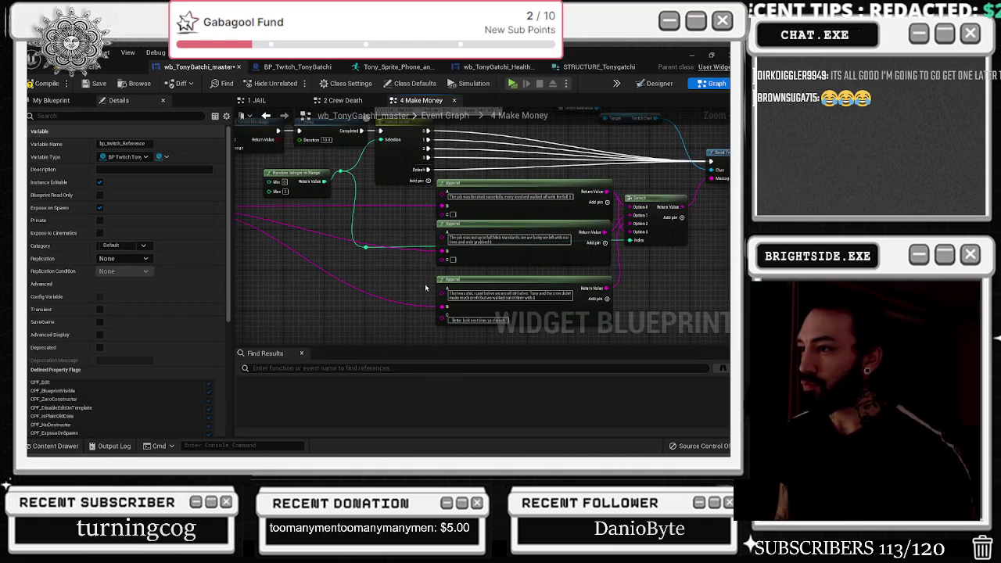
{"action": "left_click_drag", "start_coordinate": [385, 264], "coordinate": [509, 229]}
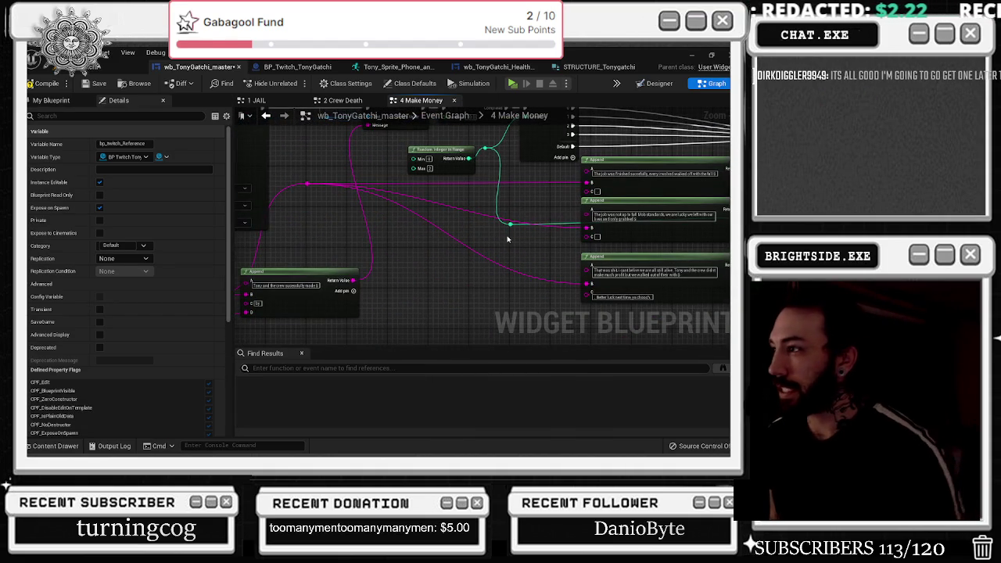
Step: Add a reroute on the pink string wire and a Divide node from it
{"action": "double_click", "coordinate": [440, 203]}
{"action": "left_click_drag", "start_coordinate": [450, 218], "coordinate": [452, 220]}
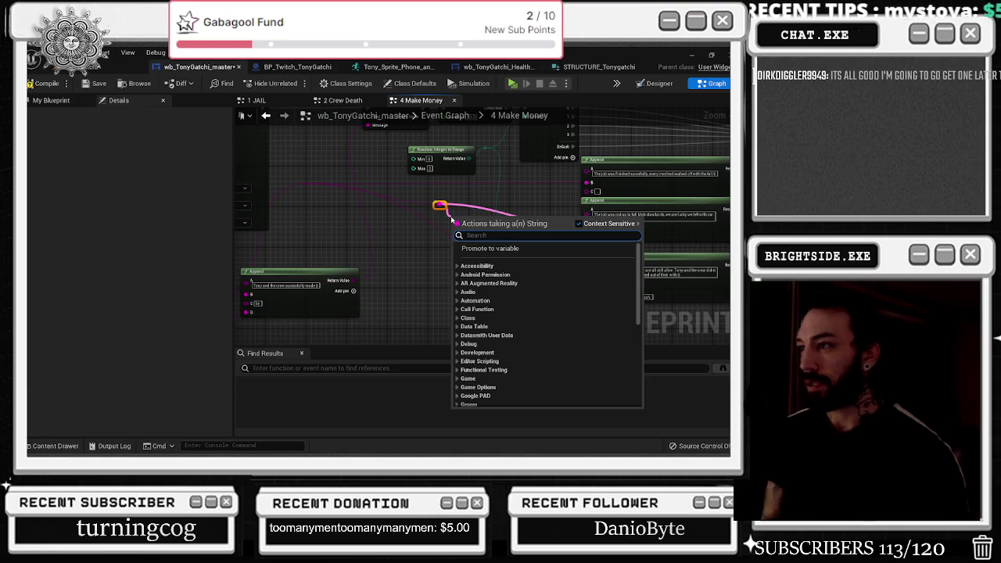
{"action": "scroll", "coordinate": [547, 328], "scroll_direction": "down", "scroll_amount": 10}
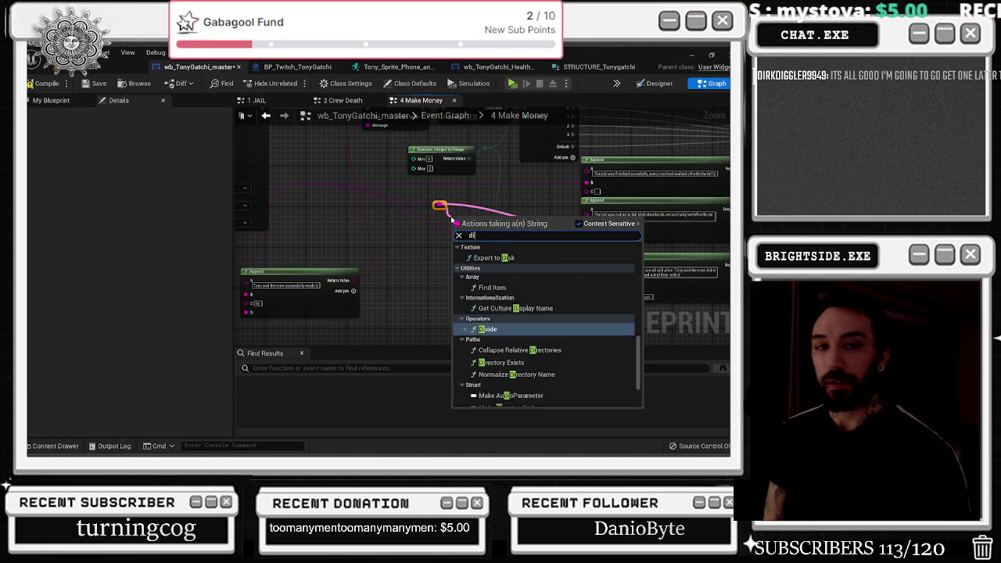
{"action": "type", "text": "append"}
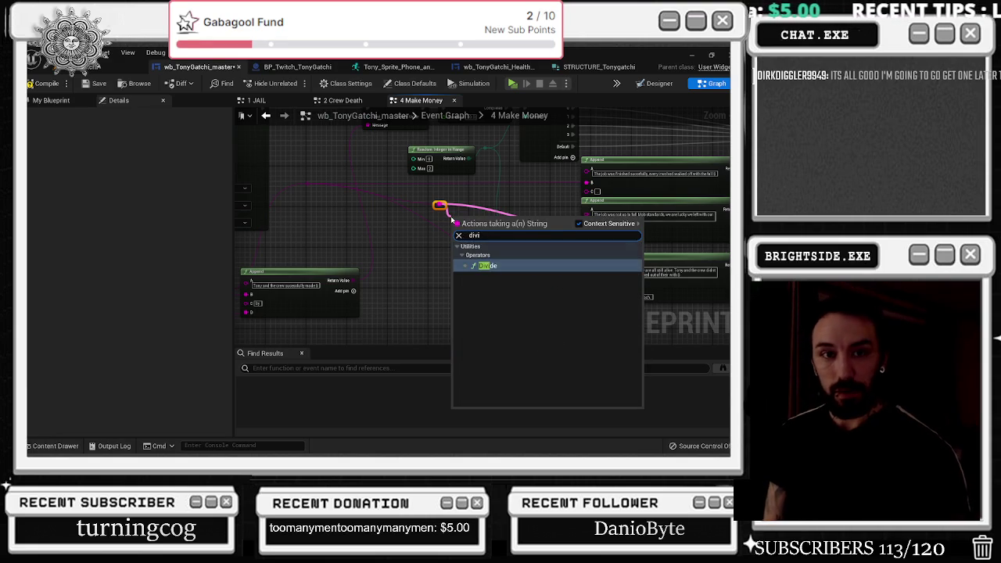
{"action": "key", "text": "Return"}
Step: Insert a String To Integer conversion of the money string and connect it to the Divide node
{"action": "double_click", "coordinate": [452, 201]}
{"action": "mouse_move", "coordinate": [454, 194]}
{"action": "left_mouse_down"}
{"action": "mouse_move", "coordinate": [348, 213]}
{"action": "mouse_move", "coordinate": [361, 204]}
{"action": "mouse_move", "coordinate": [341, 232]}
{"action": "mouse_move", "coordinate": [364, 216]}
{"action": "left_mouse_up"}
{"action": "type", "text": "to int"}
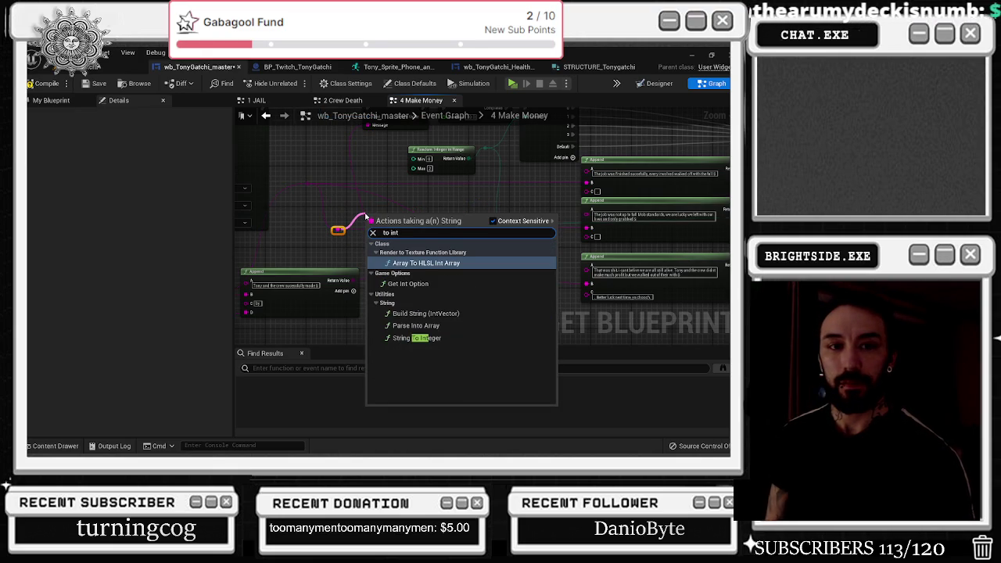
{"action": "key", "text": "Down"}
{"action": "key", "text": "Down"}
{"action": "key", "text": "Down"}
{"action": "key", "text": "Return"}
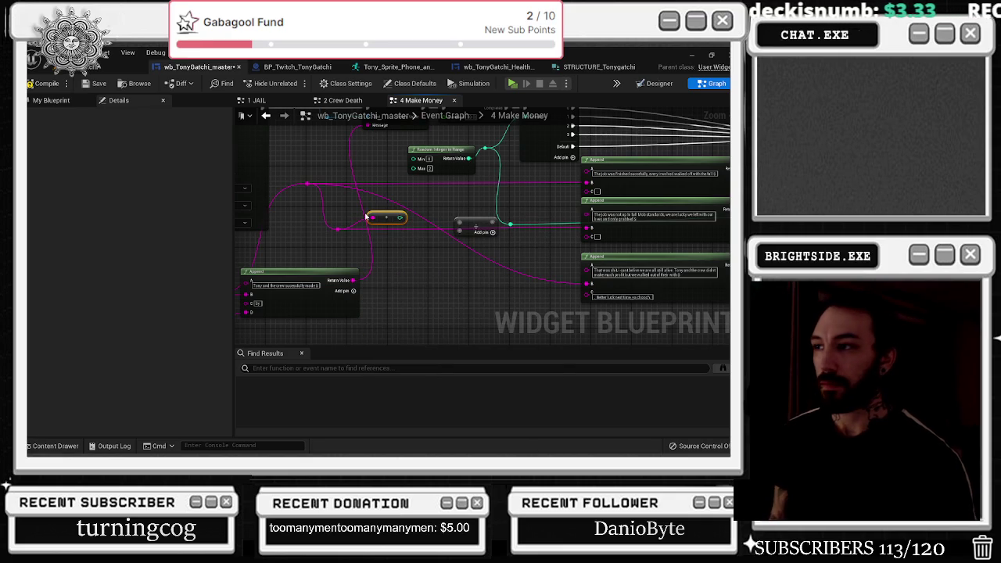
{"action": "left_click_drag", "start_coordinate": [403, 216], "coordinate": [460, 223]}
{"action": "left_click", "coordinate": [469, 226]}
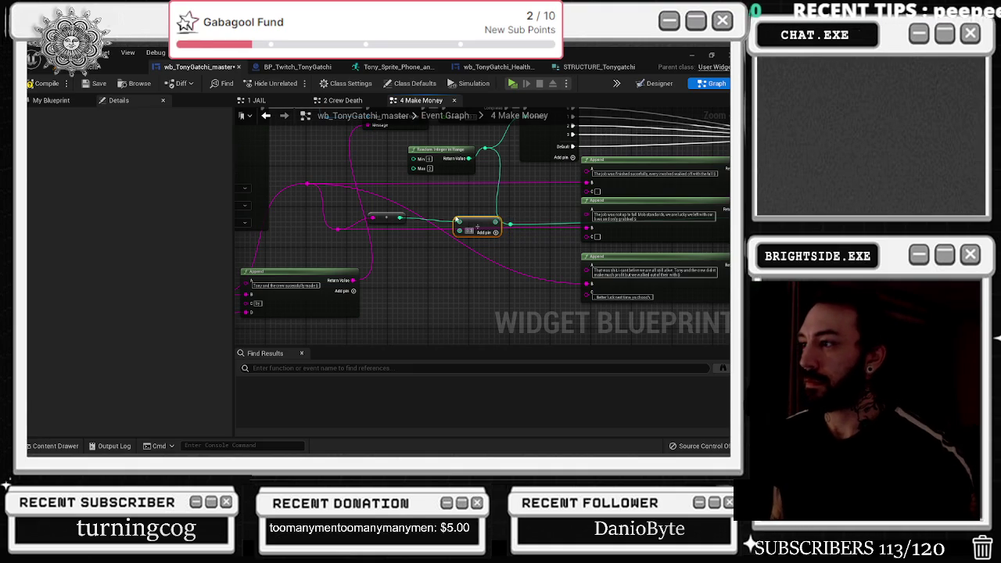
Step: Add a Multiply node fed by the integer output
{"action": "left_click_drag", "start_coordinate": [399, 216], "coordinate": [419, 207]}
{"action": "type", "text": "*"}
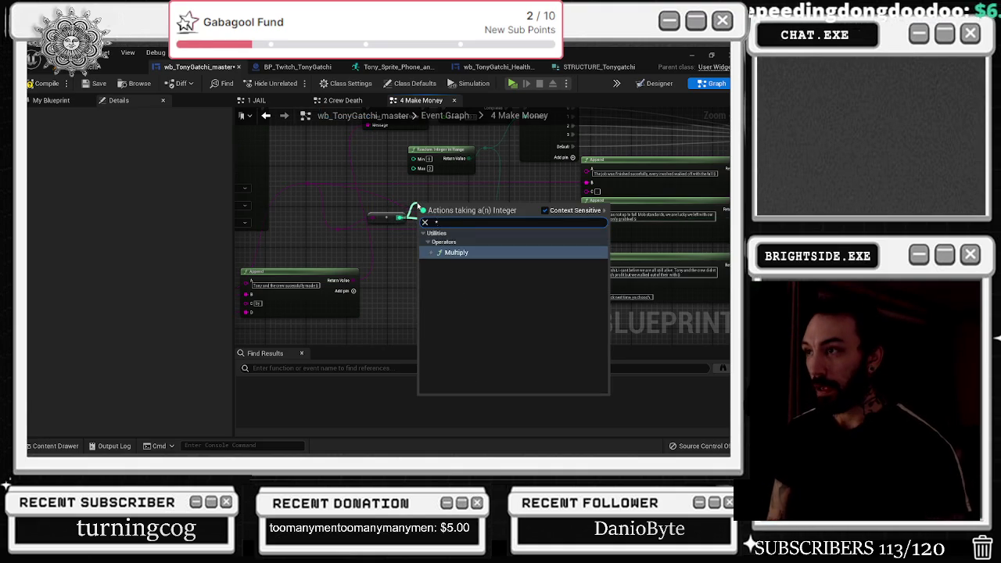
{"action": "key", "text": "Return"}
{"action": "left_click", "coordinate": [458, 211]}
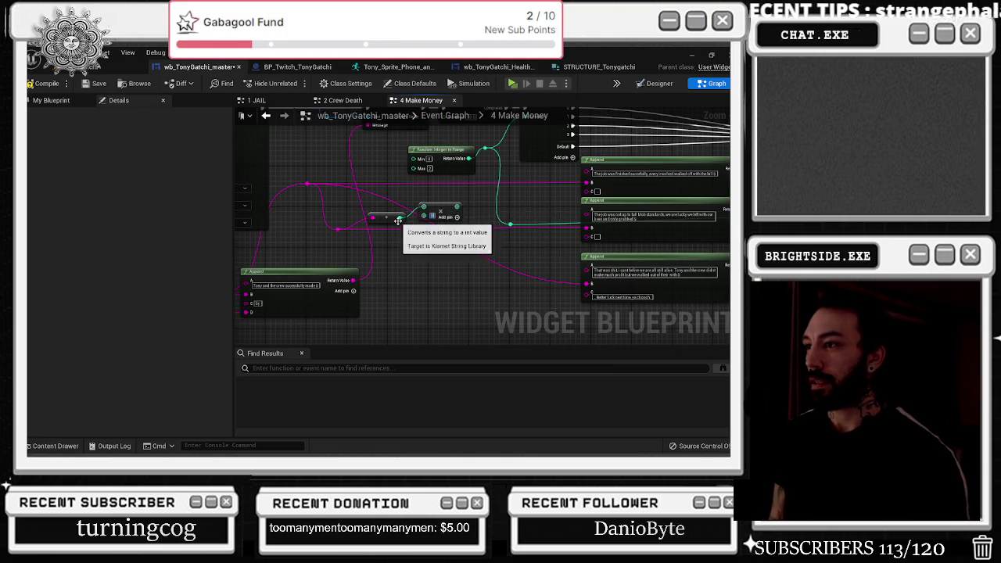
Step: Add a string Length node on the money string wire
{"action": "left_click_drag", "start_coordinate": [337, 229], "coordinate": [389, 255]}
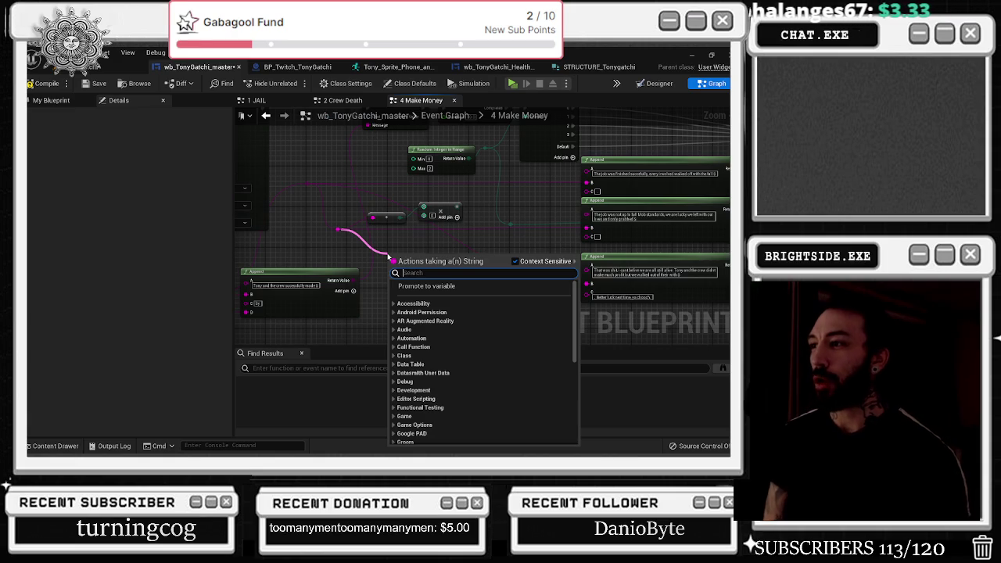
{"action": "type", "text": "len"}
{"action": "key", "text": "Return"}
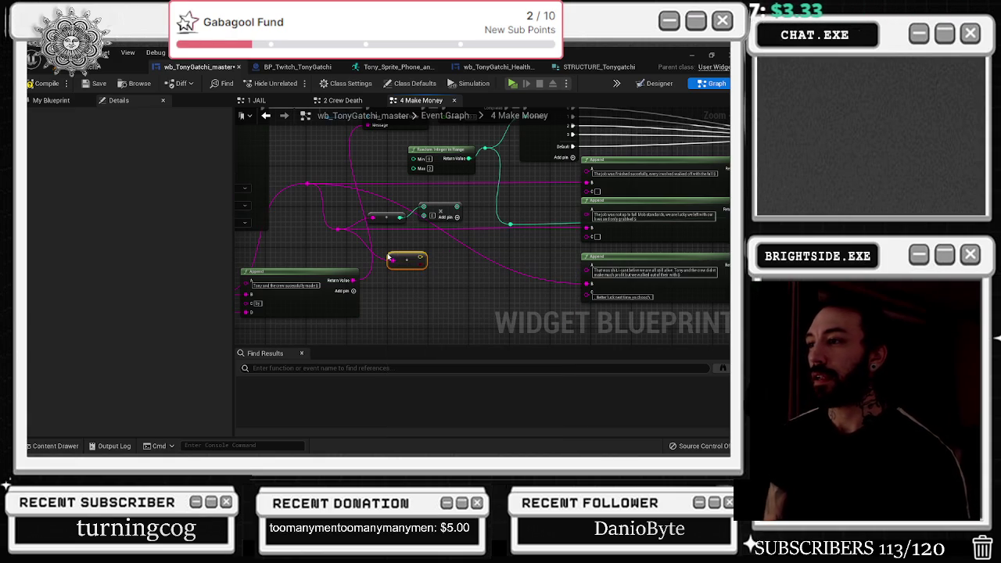
{"action": "mouse_move", "coordinate": [411, 260]}
{"action": "left_mouse_down"}
{"action": "mouse_move", "coordinate": [379, 215]}
{"action": "mouse_move", "coordinate": [347, 232]}
{"action": "mouse_move", "coordinate": [358, 245]}
{"action": "left_mouse_up"}
Step: Insert a String To Float conversion and wire its output into the Add node
{"action": "type", "text": "float"}
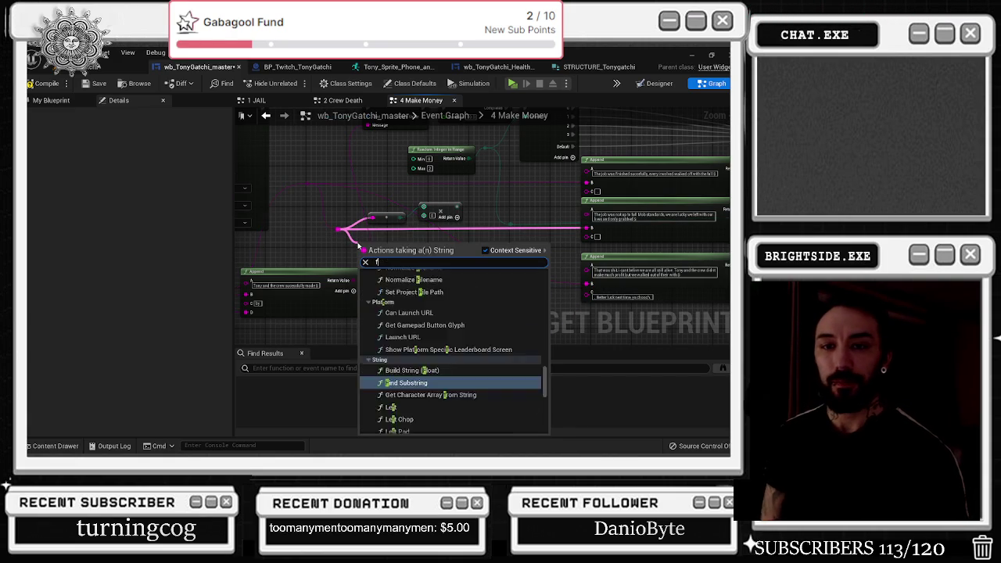
{"action": "key", "text": "Down"}
{"action": "key", "text": "Down"}
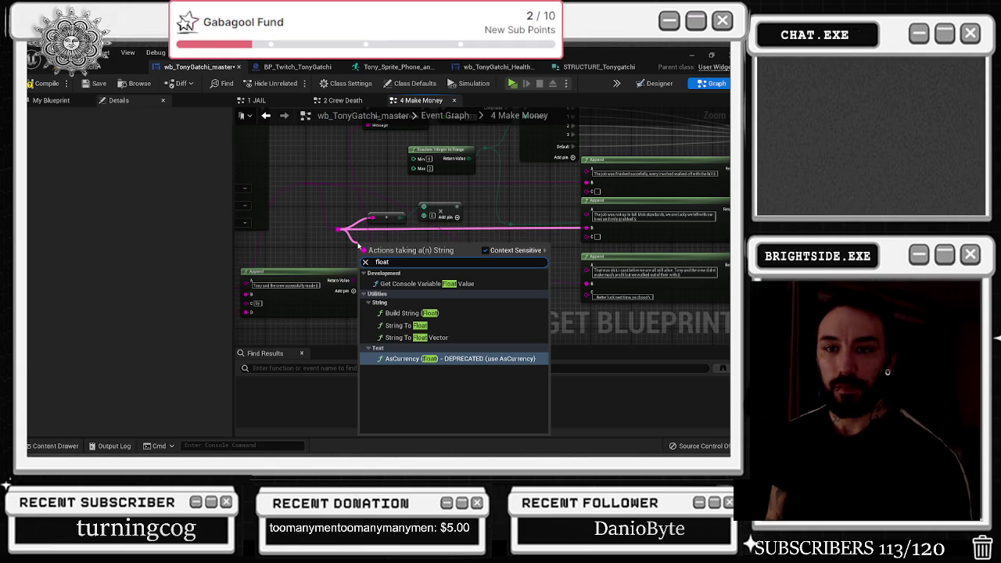
{"action": "key", "text": "Up"}
{"action": "key", "text": "Up"}
{"action": "key", "text": "Up"}
{"action": "key", "text": "Down"}
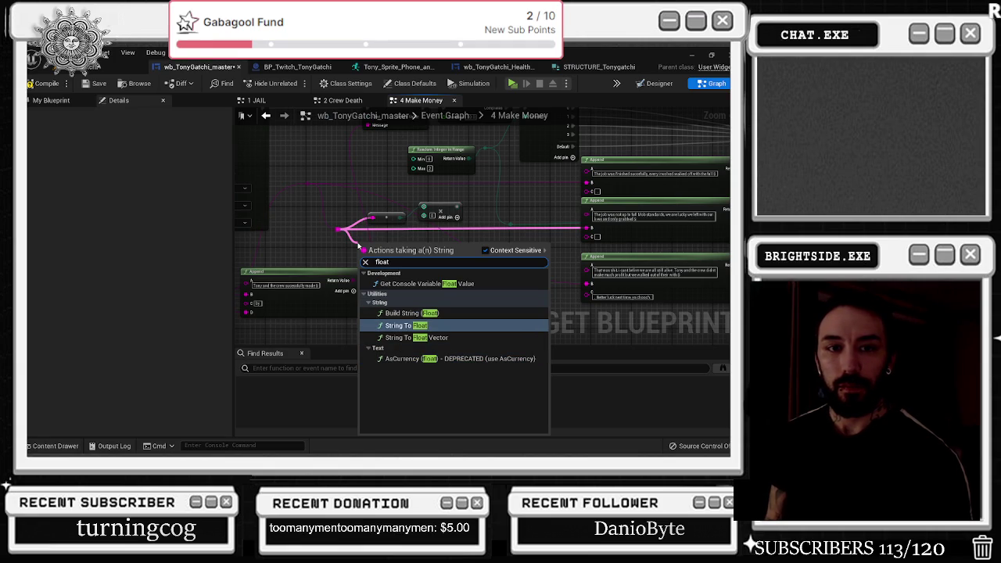
{"action": "key", "text": "Return"}
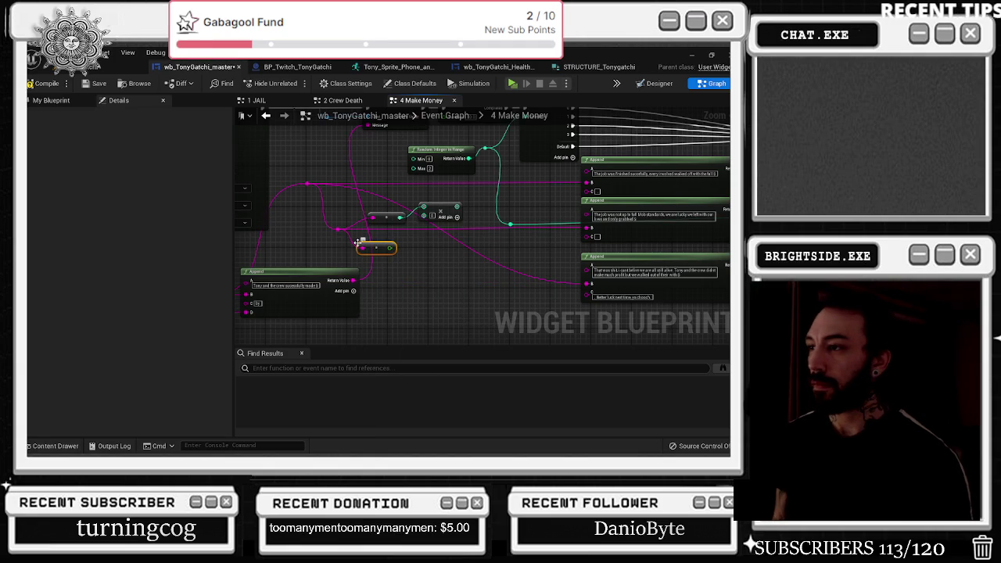
{"action": "mouse_move", "coordinate": [359, 243]}
{"action": "left_mouse_down"}
{"action": "mouse_move", "coordinate": [365, 220]}
{"action": "mouse_move", "coordinate": [374, 246]}
{"action": "mouse_move", "coordinate": [397, 223]}
{"action": "mouse_move", "coordinate": [373, 212]}
{"action": "left_mouse_up"}
{"action": "mouse_move", "coordinate": [375, 212]}
{"action": "left_mouse_down"}
{"action": "mouse_move", "coordinate": [442, 210]}
{"action": "mouse_move", "coordinate": [414, 210]}
{"action": "left_mouse_up"}
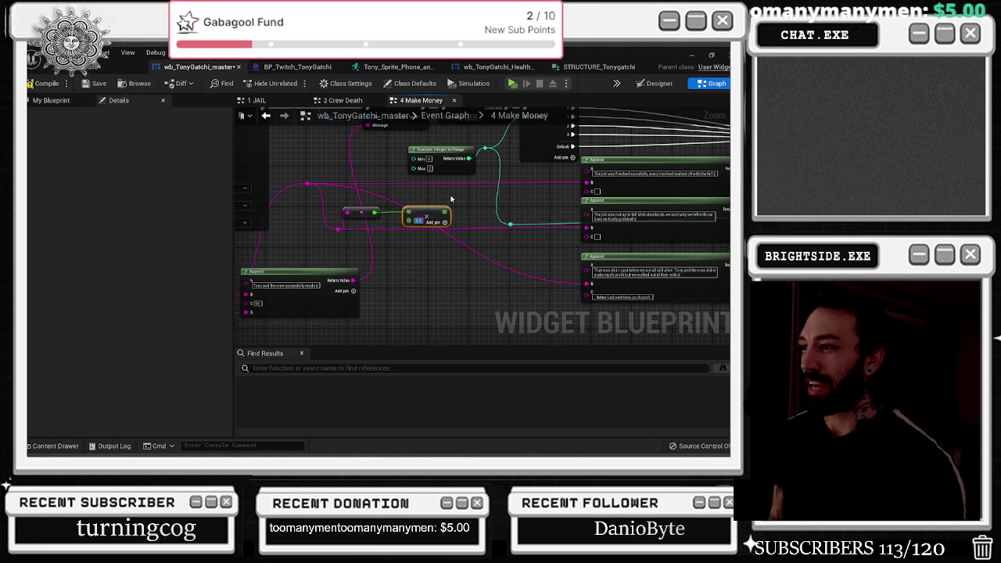
{"action": "left_click_drag", "start_coordinate": [375, 230], "coordinate": [380, 248]}
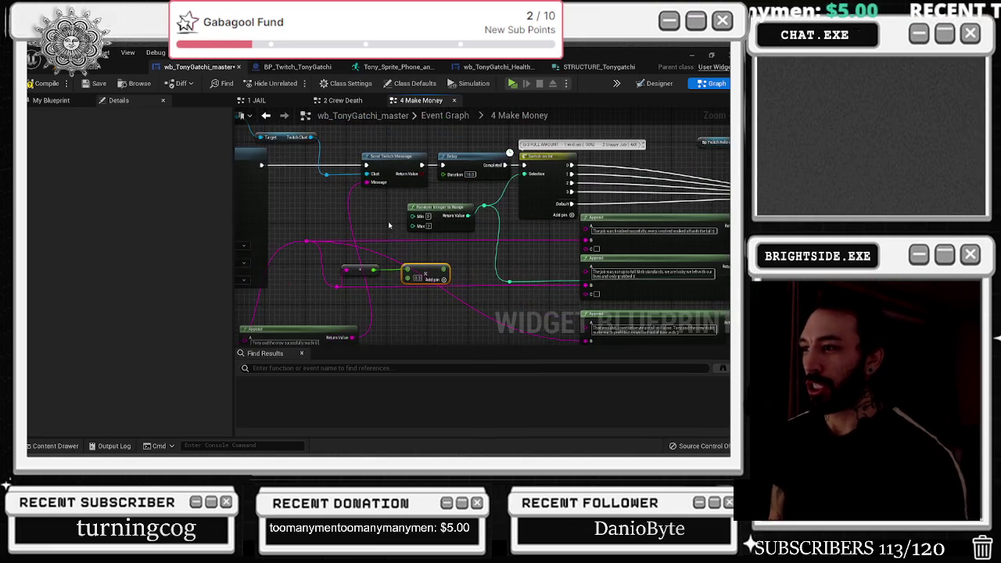
Step: Survey the wiring between the reroute, Select node, Append nodes and Send Twitch Message
{"action": "left_click_drag", "start_coordinate": [380, 207], "coordinate": [423, 186]}
{"action": "left_click_drag", "start_coordinate": [388, 222], "coordinate": [518, 104]}
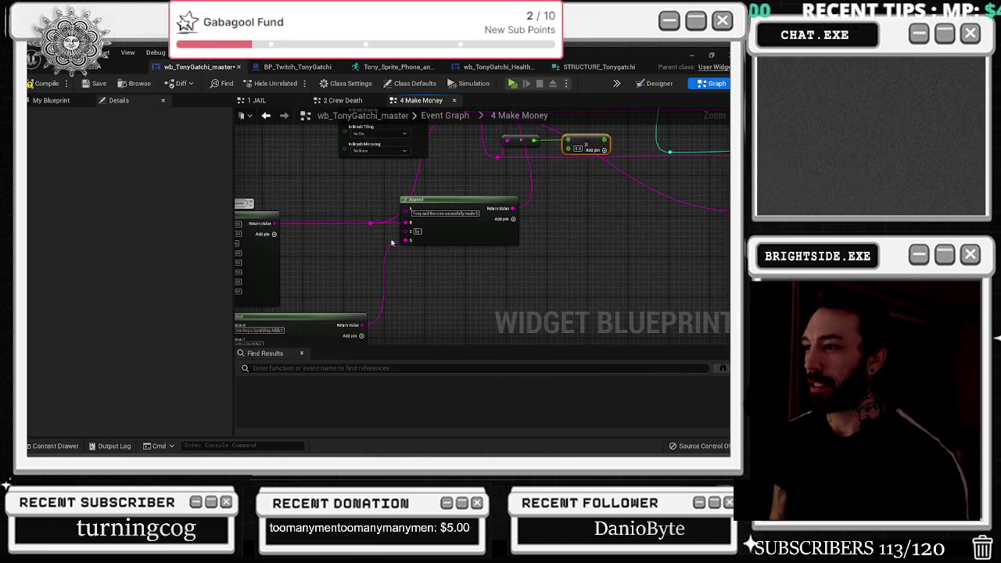
{"action": "mouse_move", "coordinate": [370, 225]}
{"action": "left_mouse_down"}
{"action": "mouse_move", "coordinate": [450, 207]}
{"action": "mouse_move", "coordinate": [453, 221]}
{"action": "mouse_move", "coordinate": [423, 229]}
{"action": "mouse_move", "coordinate": [527, 211]}
{"action": "mouse_move", "coordinate": [568, 178]}
{"action": "left_mouse_up"}
{"action": "mouse_move", "coordinate": [368, 277]}
{"action": "left_mouse_down"}
{"action": "mouse_move", "coordinate": [430, 281]}
{"action": "mouse_move", "coordinate": [416, 282]}
{"action": "left_mouse_up"}
{"action": "left_click_drag", "start_coordinate": [606, 232], "coordinate": [295, 281]}
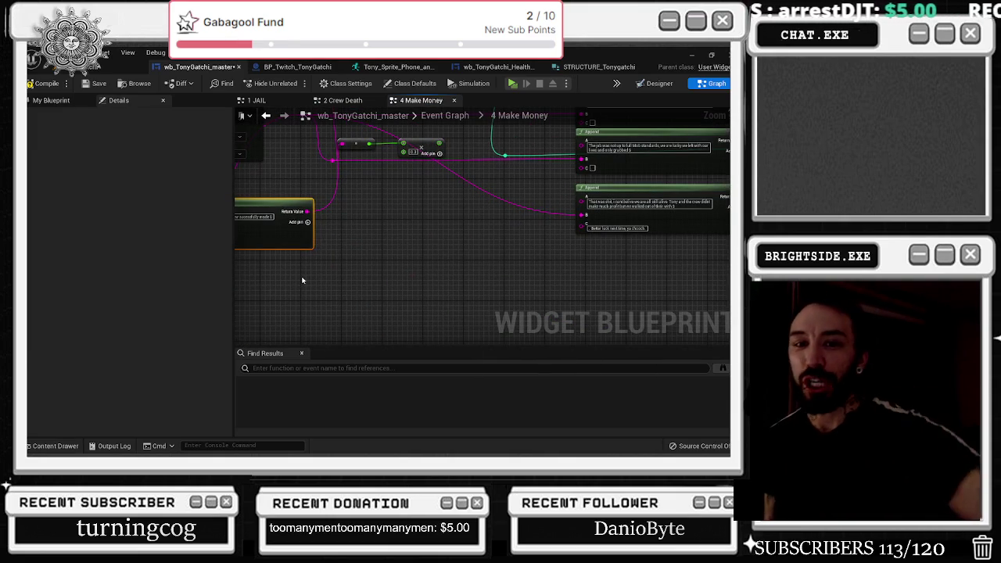
{"action": "scroll", "coordinate": [358, 320], "scroll_direction": "down", "scroll_amount": 2}
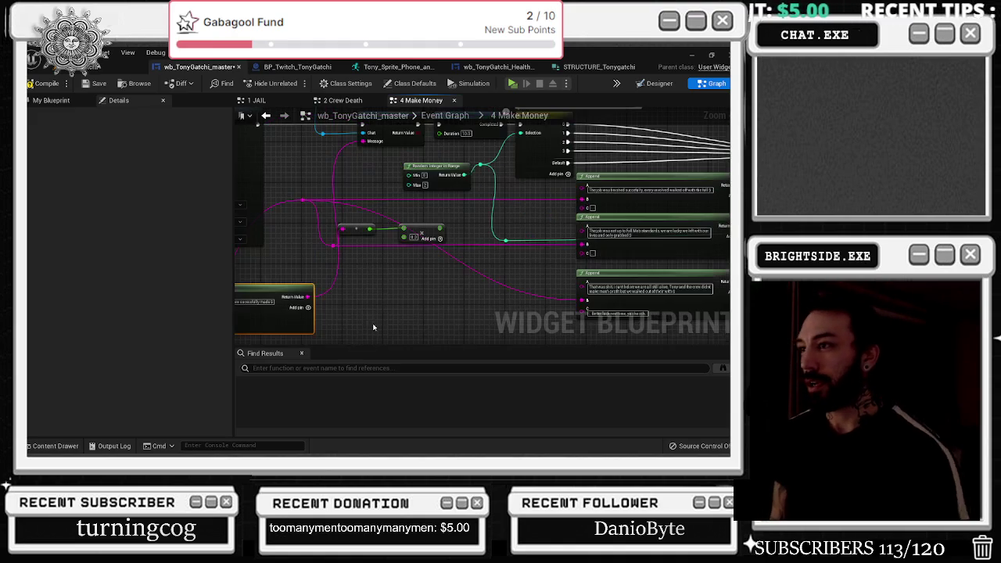
{"action": "scroll", "coordinate": [568, 286], "scroll_direction": "up", "scroll_amount": 2}
{"action": "left_click_drag", "start_coordinate": [477, 287], "coordinate": [550, 258]}
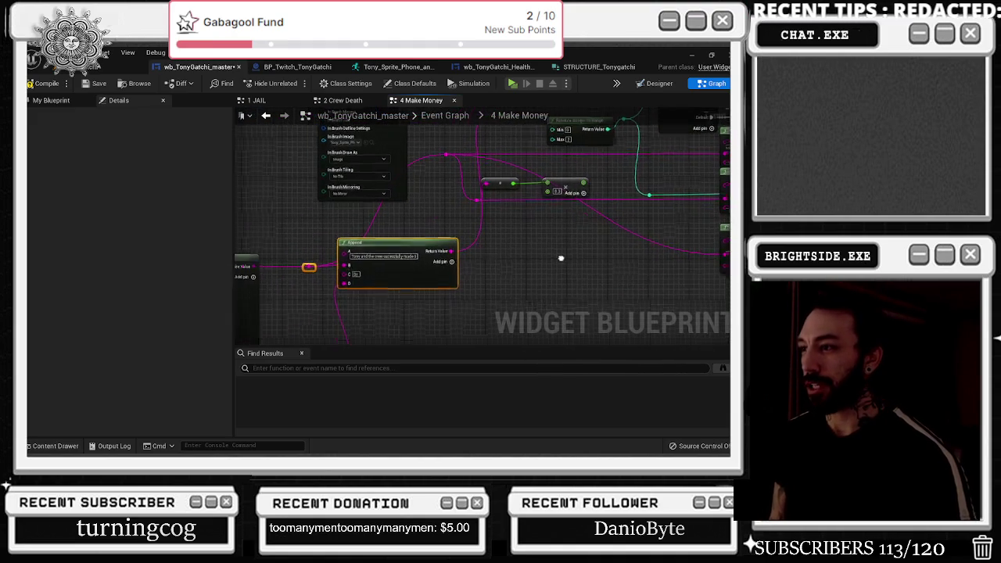
{"action": "scroll", "coordinate": [351, 289], "scroll_direction": "down", "scroll_amount": 2}
{"action": "scroll", "coordinate": [372, 280], "scroll_direction": "up", "scroll_amount": 2}
{"action": "left_click_drag", "start_coordinate": [372, 280], "coordinate": [268, 227]}
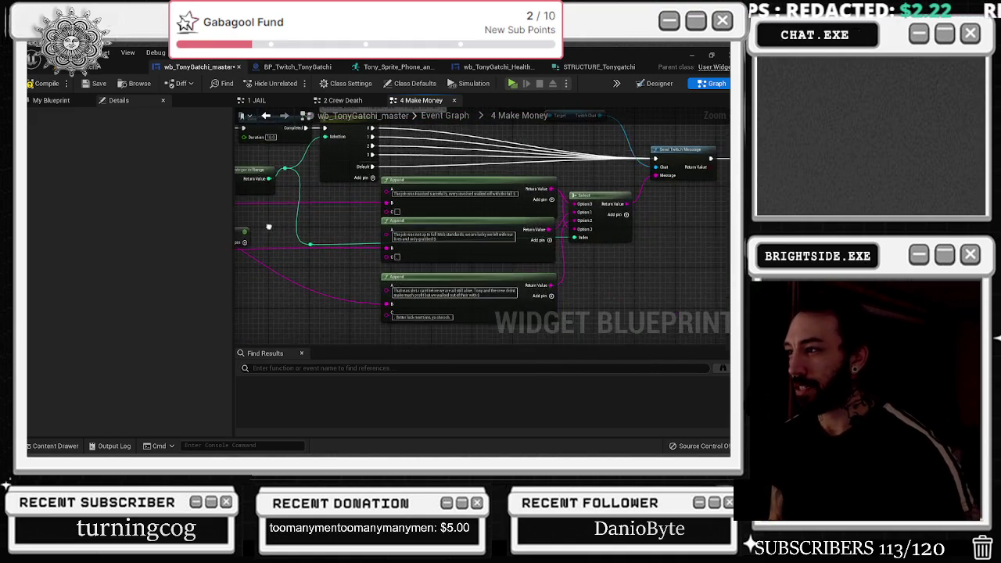
{"action": "scroll", "coordinate": [297, 164], "scroll_direction": "down", "scroll_amount": 2}
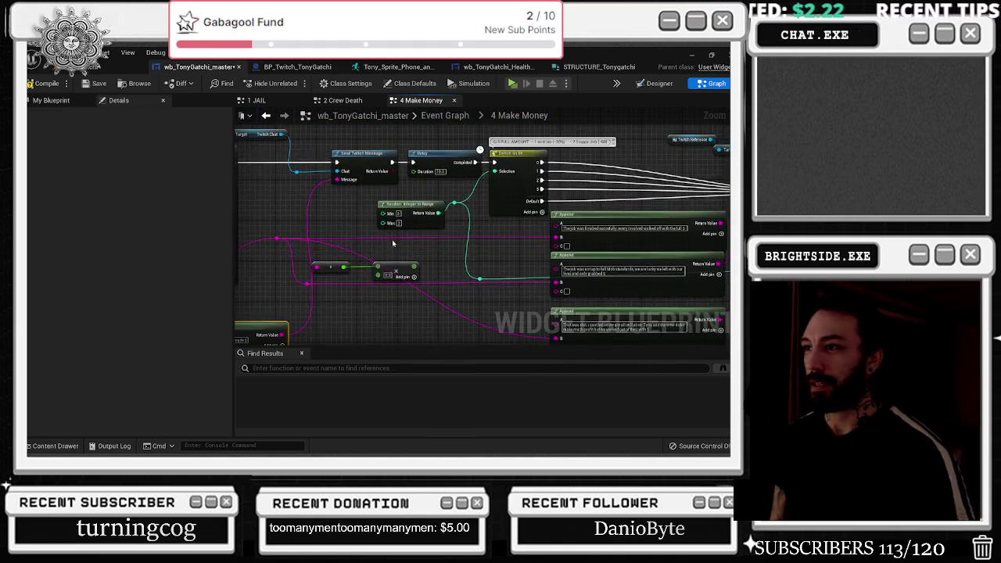
{"action": "scroll", "coordinate": [496, 201], "scroll_direction": "up", "scroll_amount": 2}
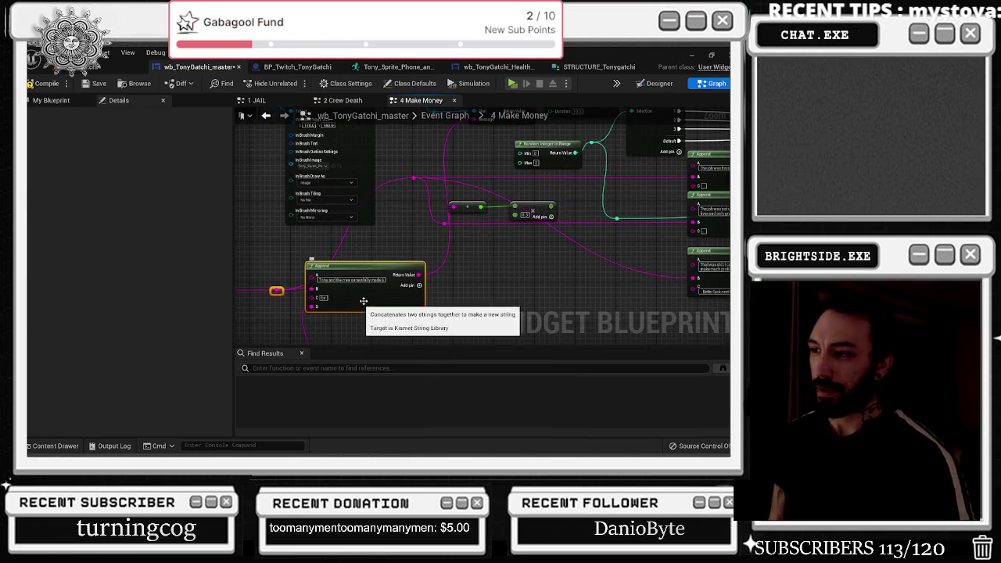
{"action": "scroll", "coordinate": [367, 303], "scroll_direction": "down", "scroll_amount": 2}
{"action": "scroll", "coordinate": [368, 303], "scroll_direction": "up", "scroll_amount": 2}
{"action": "scroll", "coordinate": [399, 275], "scroll_direction": "up", "scroll_amount": 2}
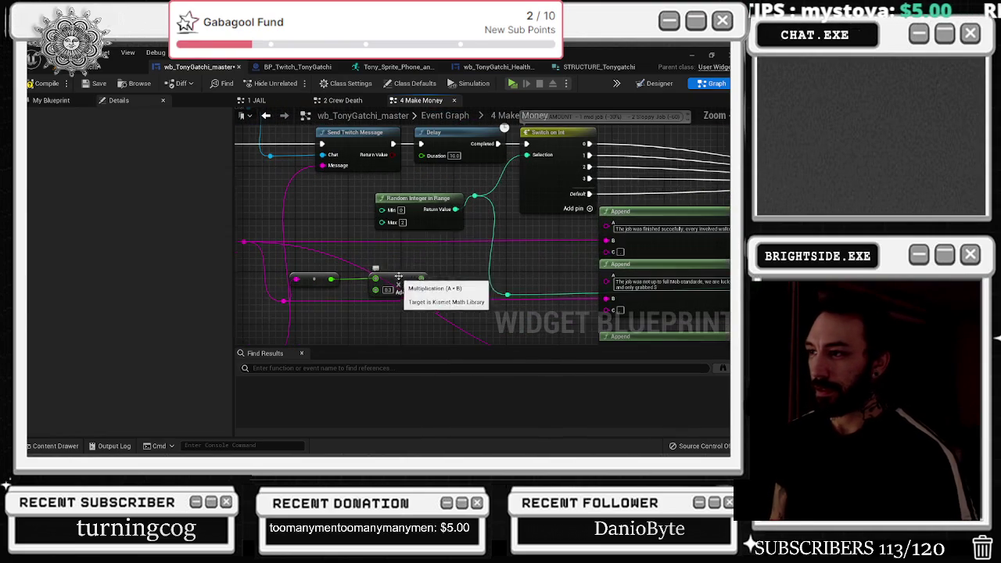
Step: Reposition the Random Integer in Range and Multiply nodes to make room
{"action": "right_click", "coordinate": [428, 235]}
{"action": "key", "text": "Escape"}
{"action": "mouse_move", "coordinate": [348, 198]}
{"action": "left_mouse_down"}
{"action": "mouse_move", "coordinate": [625, 258]}
{"action": "mouse_move", "coordinate": [496, 251]}
{"action": "left_mouse_up"}
{"action": "left_click_drag", "start_coordinate": [427, 202], "coordinate": [452, 211]}
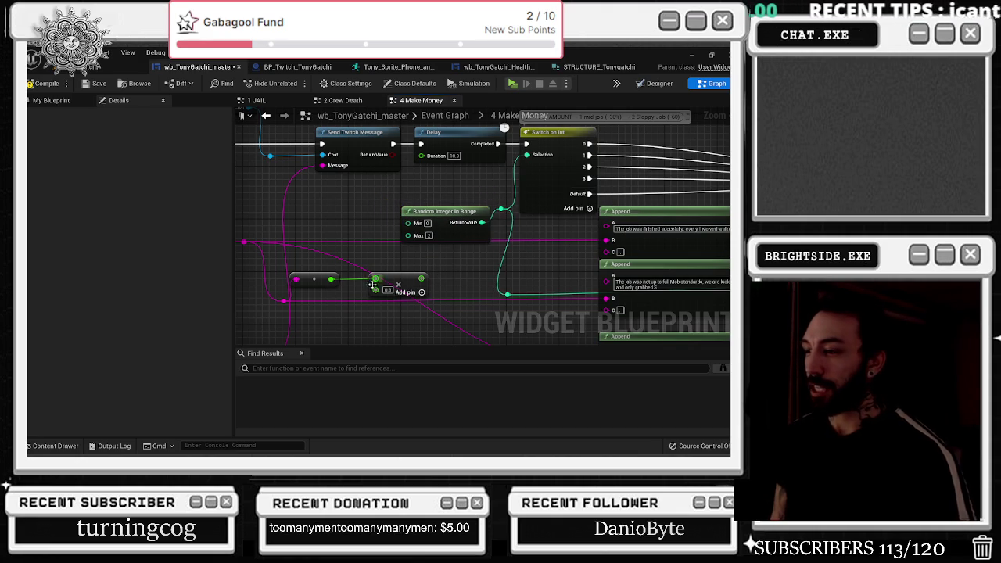
{"action": "left_click_drag", "start_coordinate": [407, 283], "coordinate": [388, 283]}
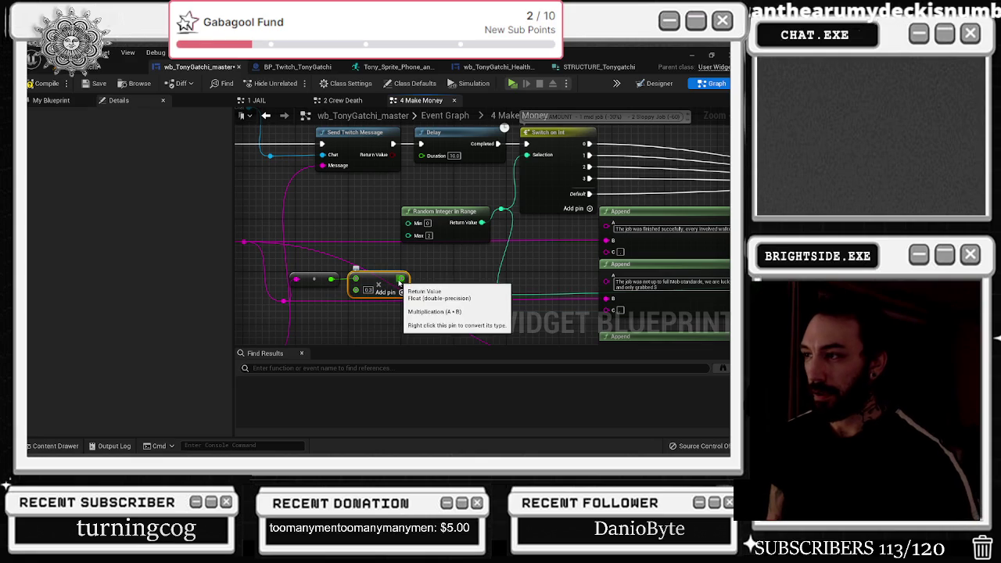
{"action": "mouse_move", "coordinate": [456, 267]}
{"action": "left_mouse_down"}
{"action": "mouse_move", "coordinate": [404, 248]}
{"action": "mouse_move", "coordinate": [415, 237]}
{"action": "left_mouse_up"}
{"action": "left_click_drag", "start_coordinate": [452, 281], "coordinate": [530, 265]}
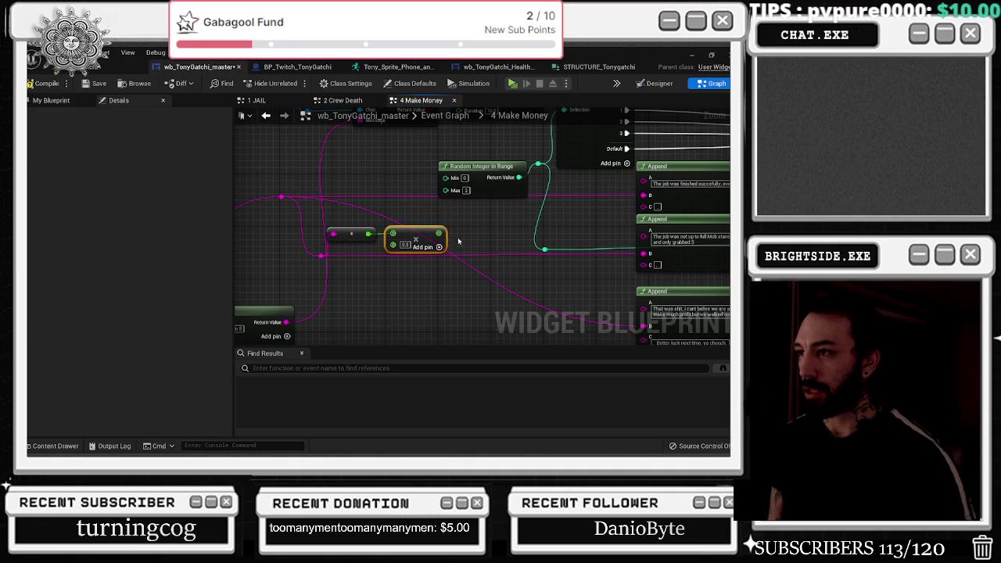
Step: Duplicate the String to Double node and feed a Subtract into the second Append's B as text
{"action": "left_click", "coordinate": [361, 228]}
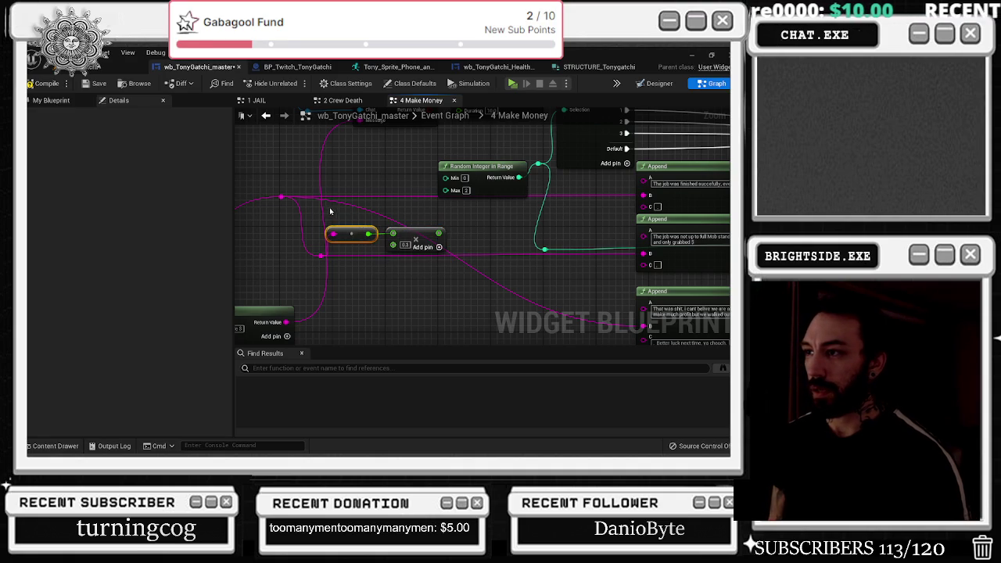
{"action": "key", "text": "ctrl+d"}
{"action": "left_click_drag", "start_coordinate": [319, 254], "coordinate": [321, 255]}
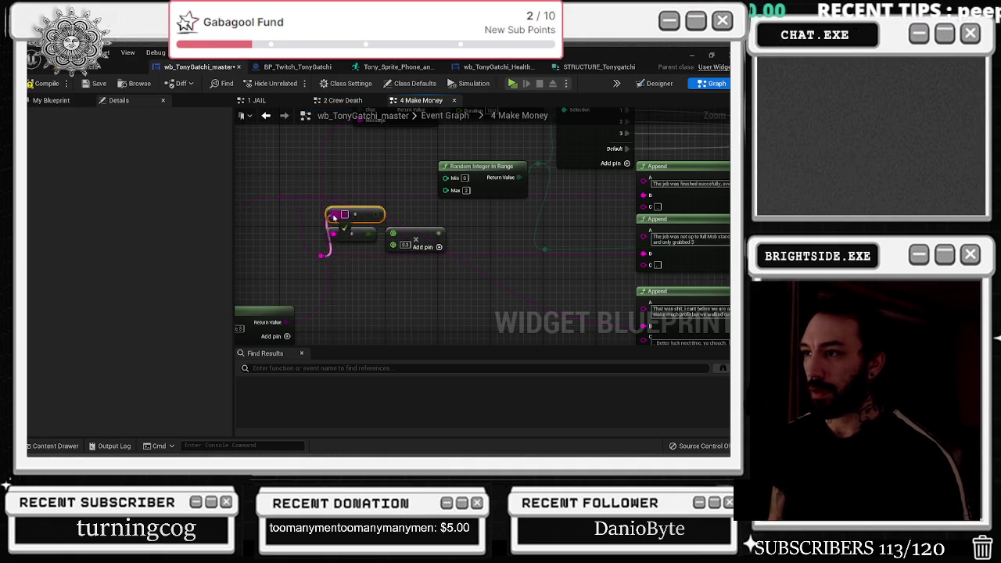
{"action": "left_click_drag", "start_coordinate": [369, 214], "coordinate": [474, 220]}
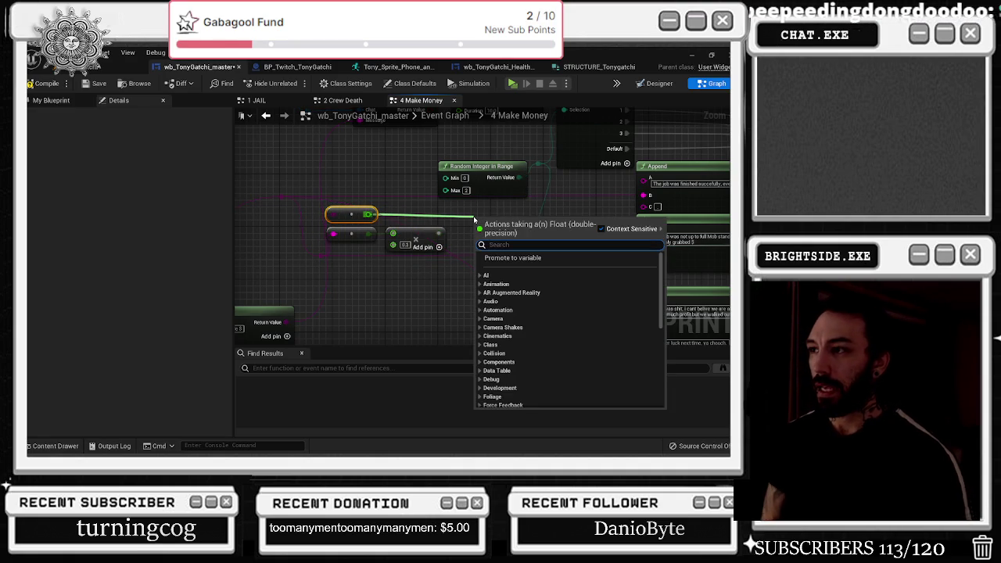
{"action": "type", "text": "subtrac"}
{"action": "key", "text": "Return"}
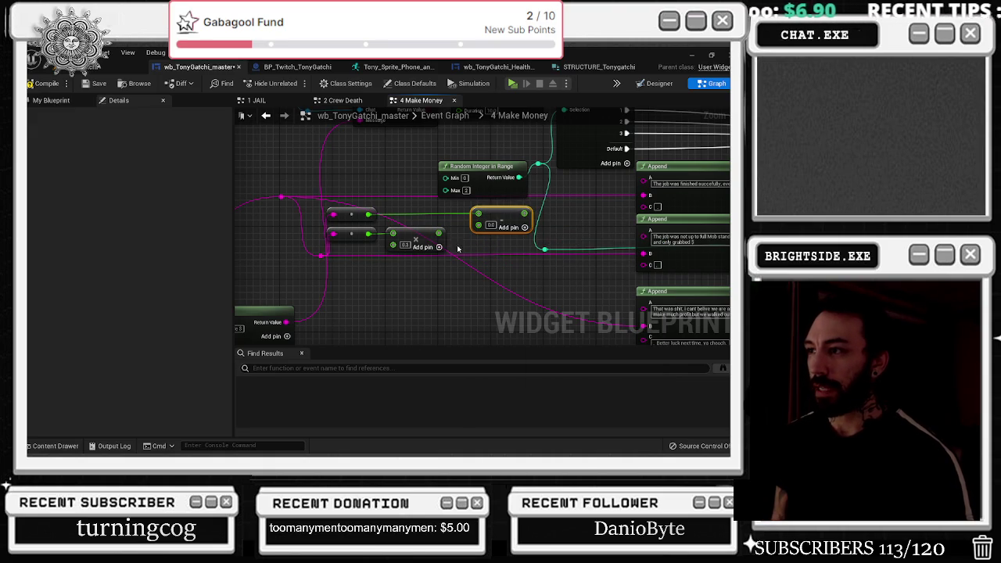
{"action": "mouse_move", "coordinate": [442, 237]}
{"action": "left_mouse_down"}
{"action": "mouse_move", "coordinate": [431, 231]}
{"action": "mouse_move", "coordinate": [478, 229]}
{"action": "mouse_move", "coordinate": [448, 233]}
{"action": "mouse_move", "coordinate": [480, 214]}
{"action": "mouse_move", "coordinate": [517, 219]}
{"action": "left_mouse_up"}
{"action": "mouse_move", "coordinate": [442, 205]}
{"action": "left_mouse_down"}
{"action": "mouse_move", "coordinate": [562, 246]}
{"action": "mouse_move", "coordinate": [559, 221]}
{"action": "left_mouse_up"}
{"action": "left_click", "coordinate": [513, 245]}
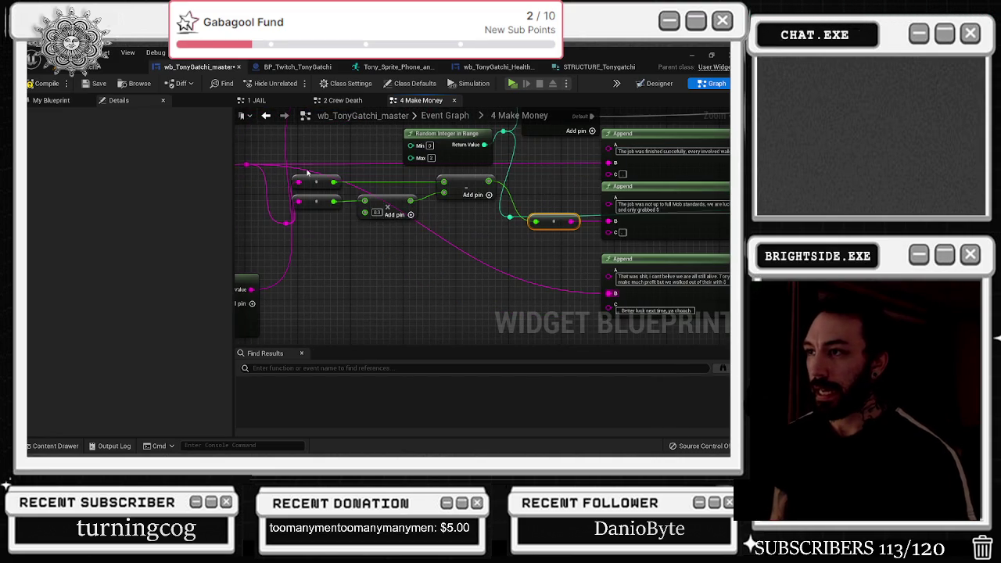
Step: Make spare copies of the Multiply and Subtract nodes
{"action": "left_click_drag", "start_coordinate": [306, 170], "coordinate": [445, 227]}
{"action": "left_click", "coordinate": [457, 235]}
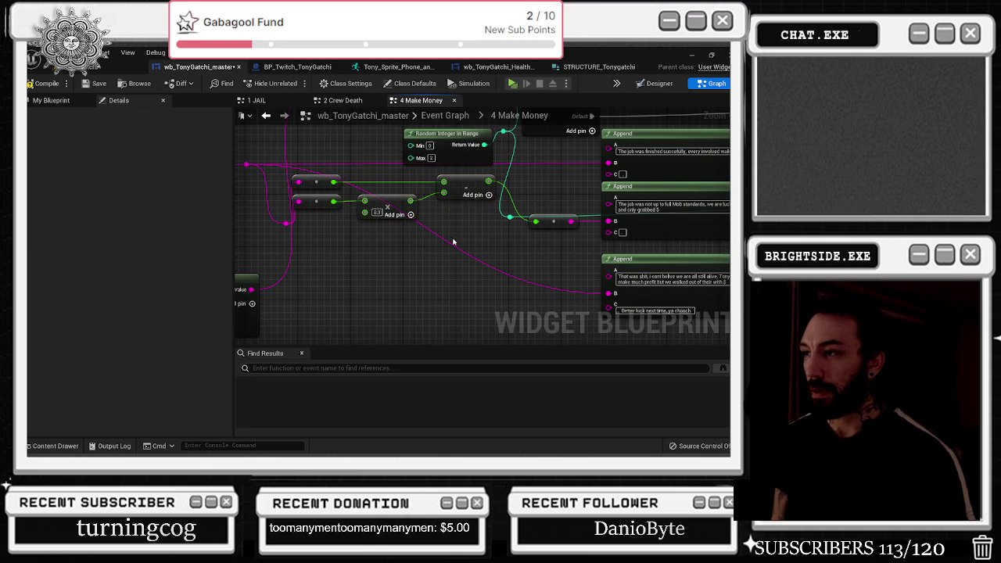
{"action": "key", "text": "ctrl+v"}
{"action": "left_click", "coordinate": [464, 251]}
{"action": "left_click", "coordinate": [462, 183]}
{"action": "key", "text": "ctrl+c"}
{"action": "key", "text": "ctrl+v"}
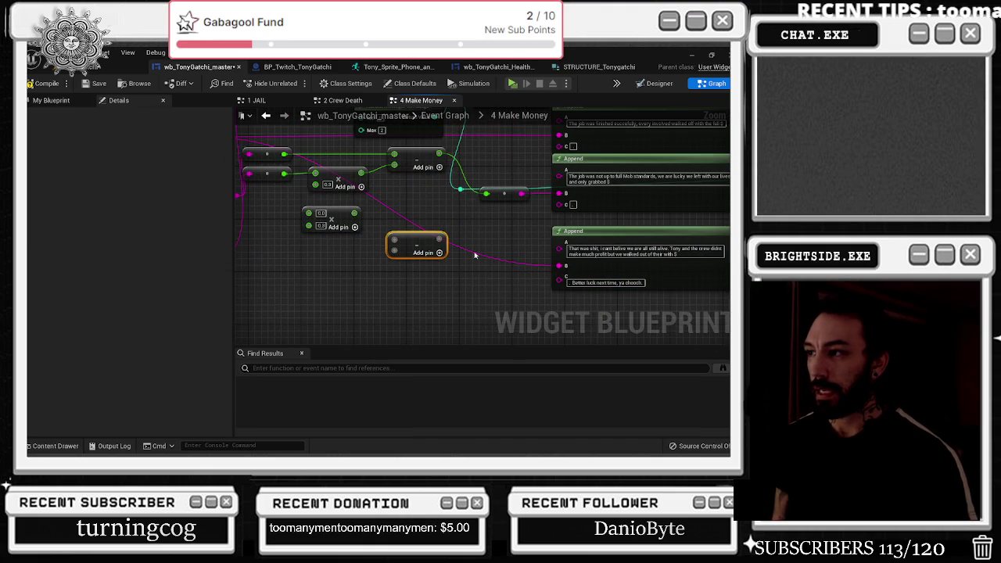
Step: Set the copied Multiply to 0.6 and feed the converted value into it
{"action": "left_click_drag", "start_coordinate": [439, 239], "coordinate": [558, 270]}
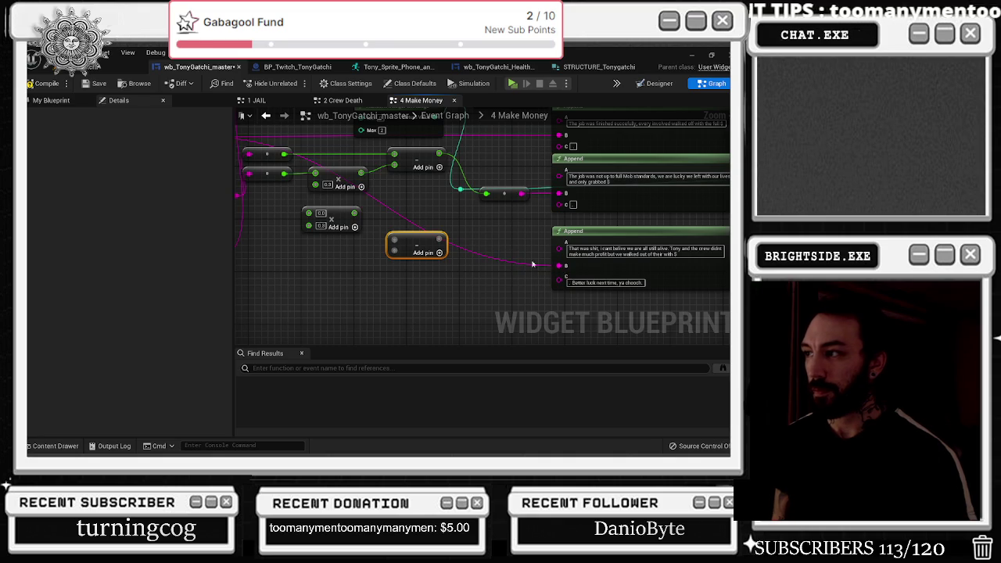
{"action": "mouse_move", "coordinate": [440, 239]}
{"action": "left_mouse_down"}
{"action": "mouse_move", "coordinate": [469, 249]}
{"action": "mouse_move", "coordinate": [435, 226]}
{"action": "mouse_move", "coordinate": [389, 253]}
{"action": "left_mouse_up"}
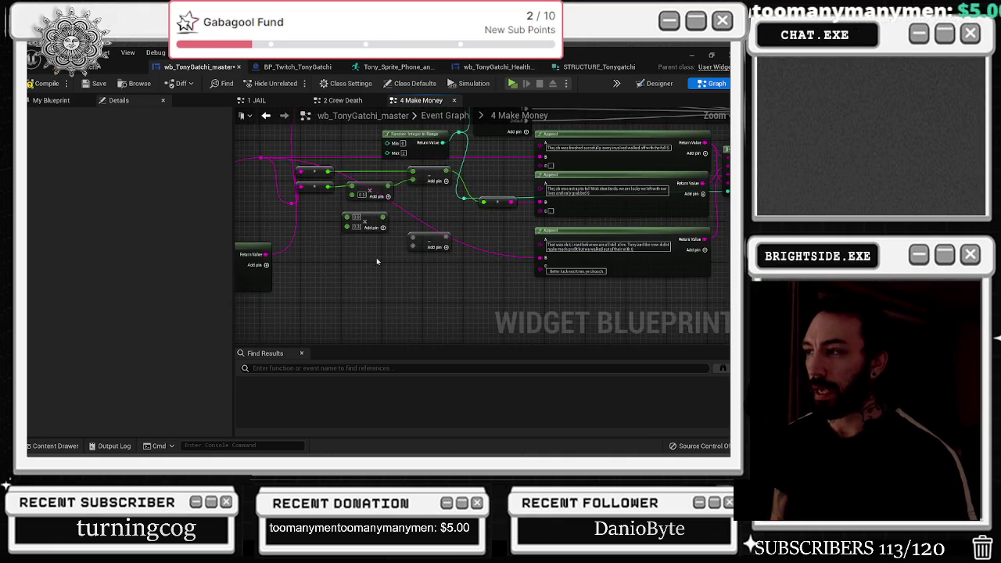
{"action": "scroll", "coordinate": [389, 253], "scroll_direction": "up", "scroll_amount": 1}
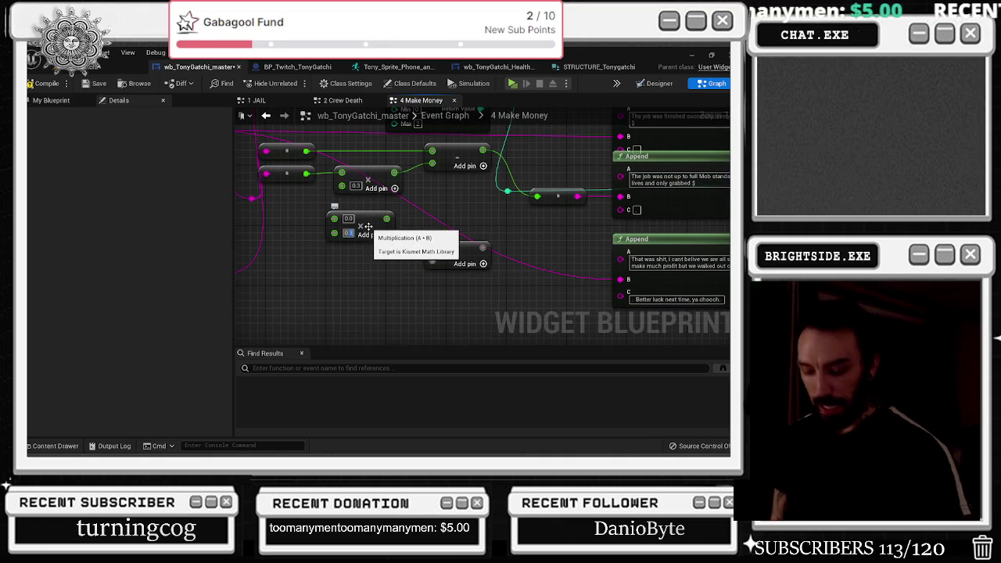
{"action": "type", "text": "0.6"}
{"action": "left_click_drag", "start_coordinate": [343, 239], "coordinate": [390, 250]}
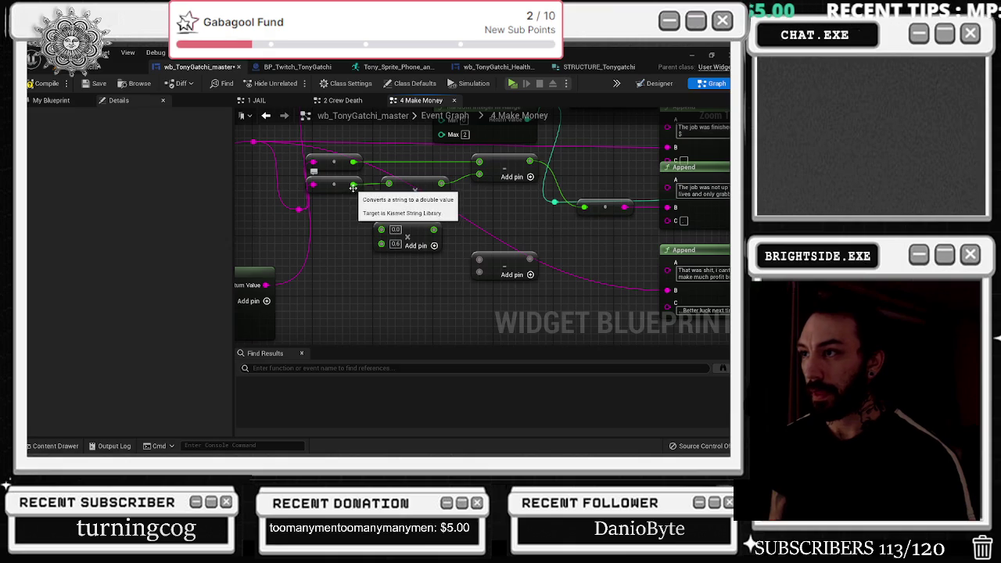
{"action": "left_click_drag", "start_coordinate": [352, 184], "coordinate": [381, 229]}
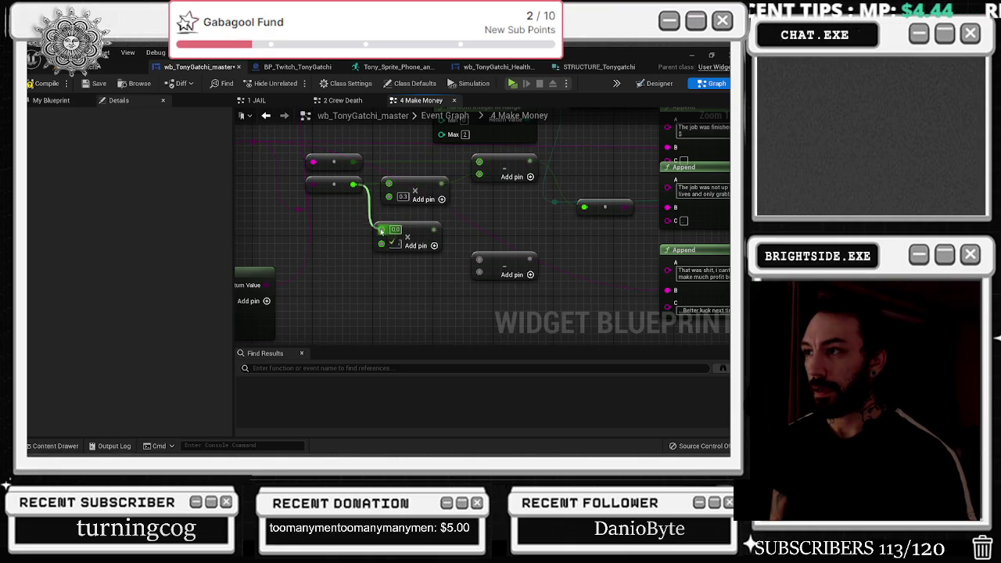
{"action": "mouse_move", "coordinate": [507, 218]}
{"action": "left_mouse_down"}
{"action": "mouse_move", "coordinate": [391, 225]}
{"action": "mouse_move", "coordinate": [440, 252]}
{"action": "left_mouse_up"}
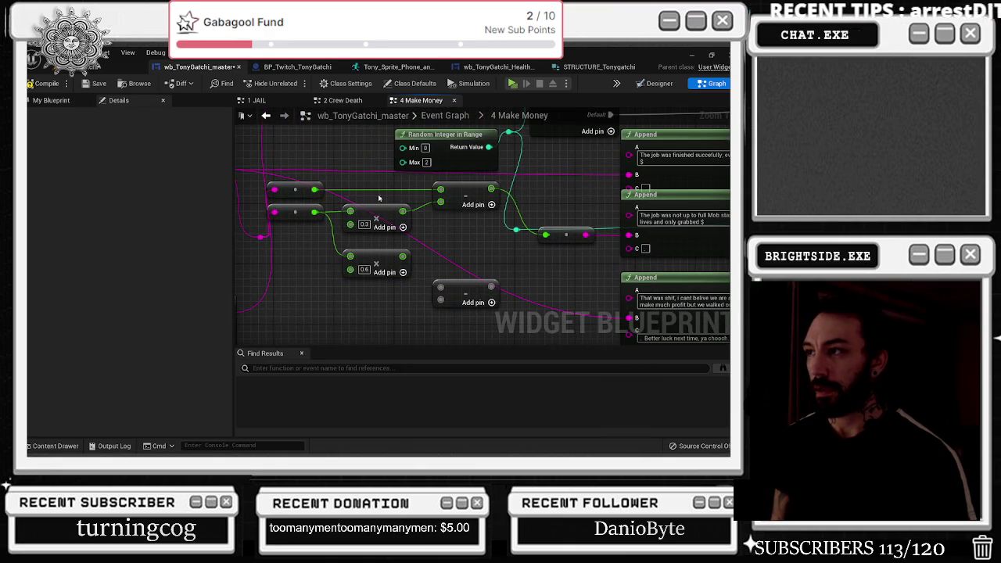
Step: Add another String to Double node, wiring it and the 0.6 product into the lower Subtract
{"action": "left_click", "coordinate": [295, 190]}
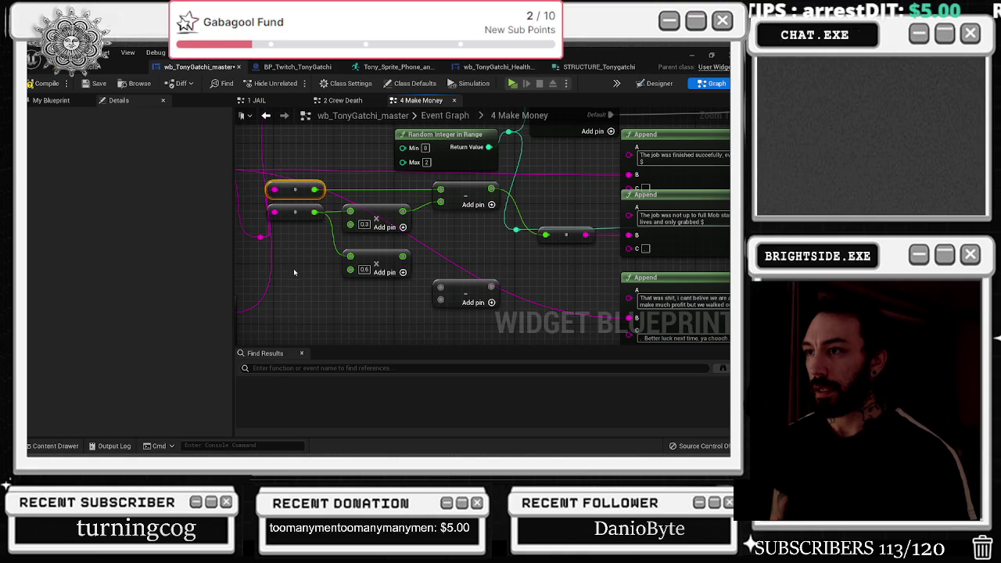
{"action": "key", "text": "ctrl+c"}
{"action": "key", "text": "ctrl+v"}
{"action": "left_click_drag", "start_coordinate": [259, 237], "coordinate": [305, 303]}
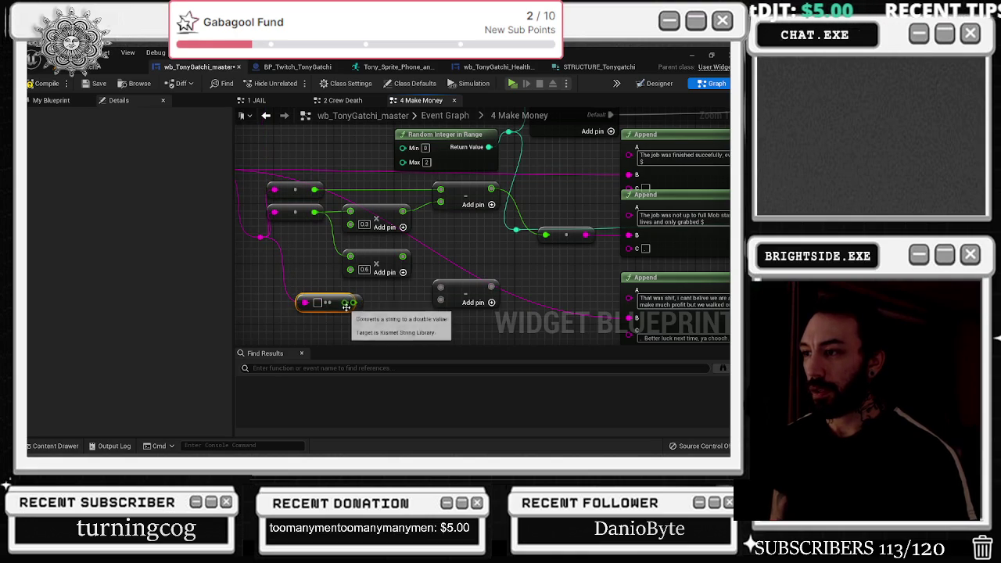
{"action": "key", "text": "ctrl+v"}
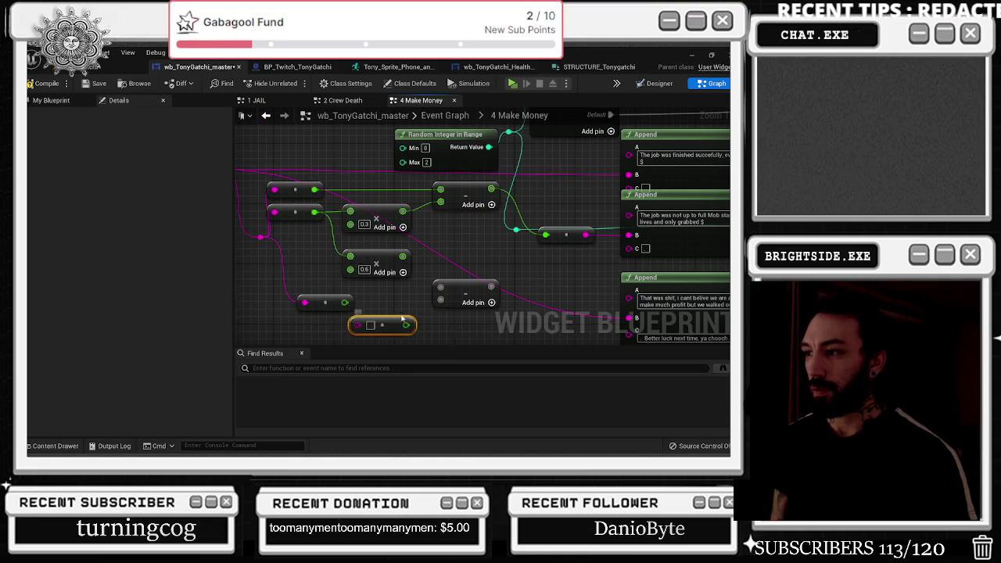
{"action": "key", "text": "Delete"}
{"action": "left_click_drag", "start_coordinate": [344, 303], "coordinate": [441, 294]}
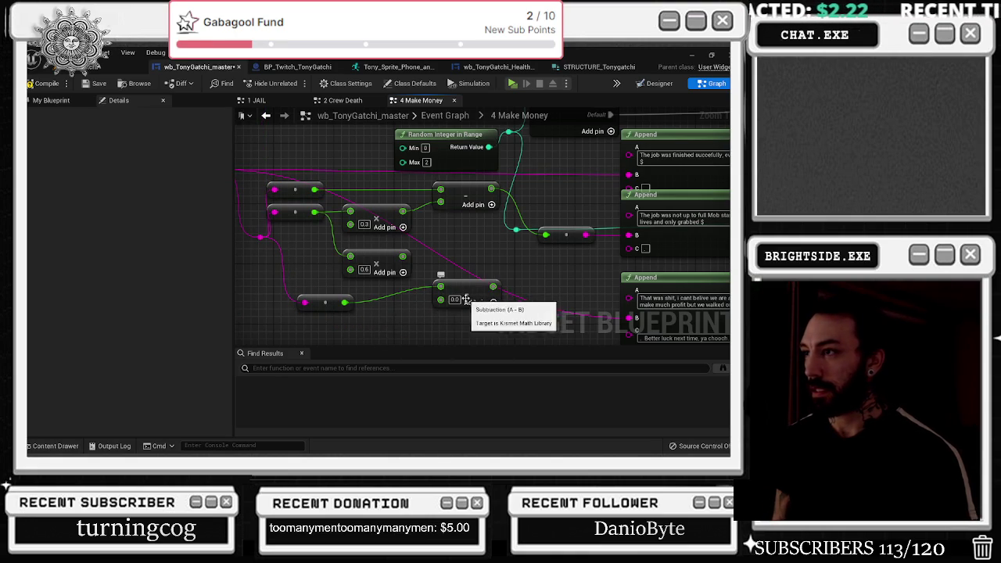
{"action": "left_click_drag", "start_coordinate": [403, 256], "coordinate": [440, 298]}
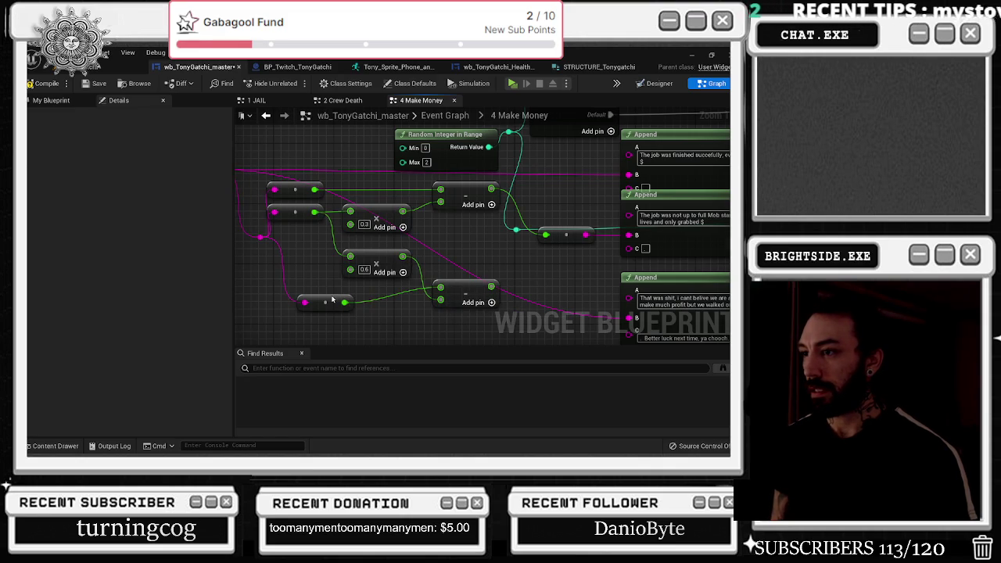
{"action": "left_click_drag", "start_coordinate": [332, 299], "coordinate": [332, 280]}
{"action": "mouse_move", "coordinate": [503, 264]}
{"action": "left_mouse_down"}
{"action": "mouse_move", "coordinate": [415, 258]}
{"action": "mouse_move", "coordinate": [547, 330]}
{"action": "mouse_move", "coordinate": [539, 311]}
{"action": "left_mouse_up"}
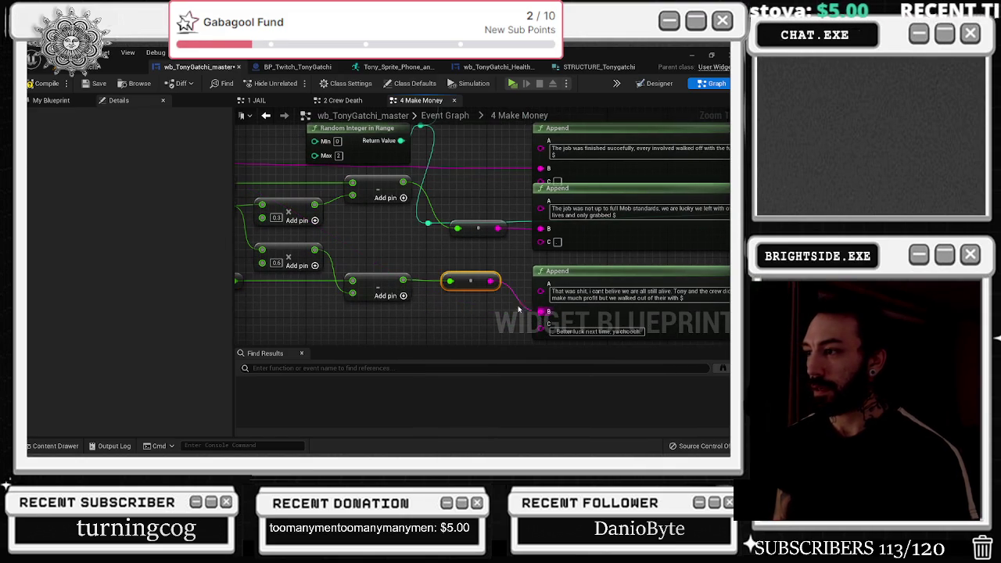
{"action": "scroll", "coordinate": [463, 271], "scroll_direction": "down", "scroll_amount": 3}
{"action": "scroll", "coordinate": [472, 239], "scroll_direction": "up", "scroll_amount": 2}
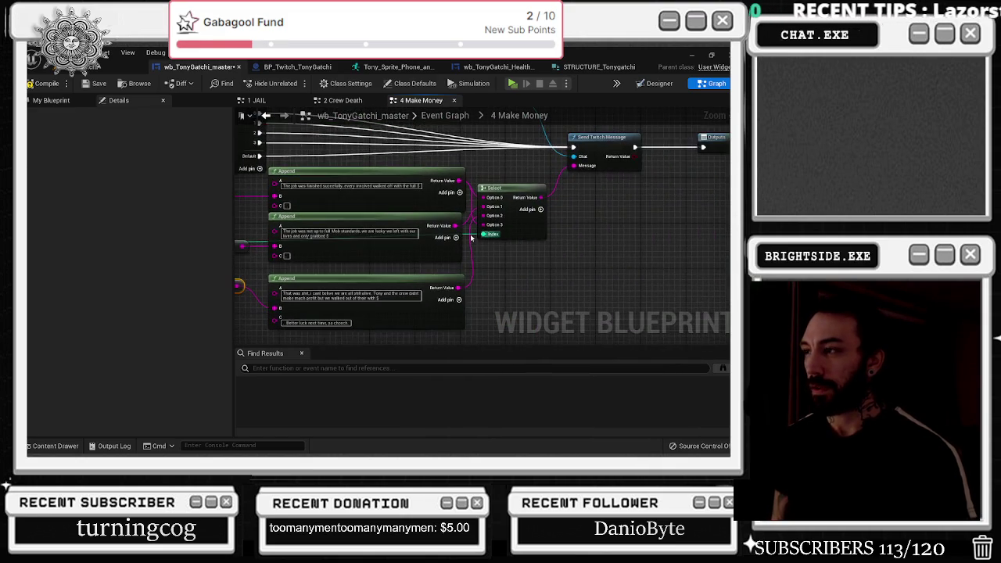
{"action": "left_click_drag", "start_coordinate": [488, 244], "coordinate": [498, 262]}
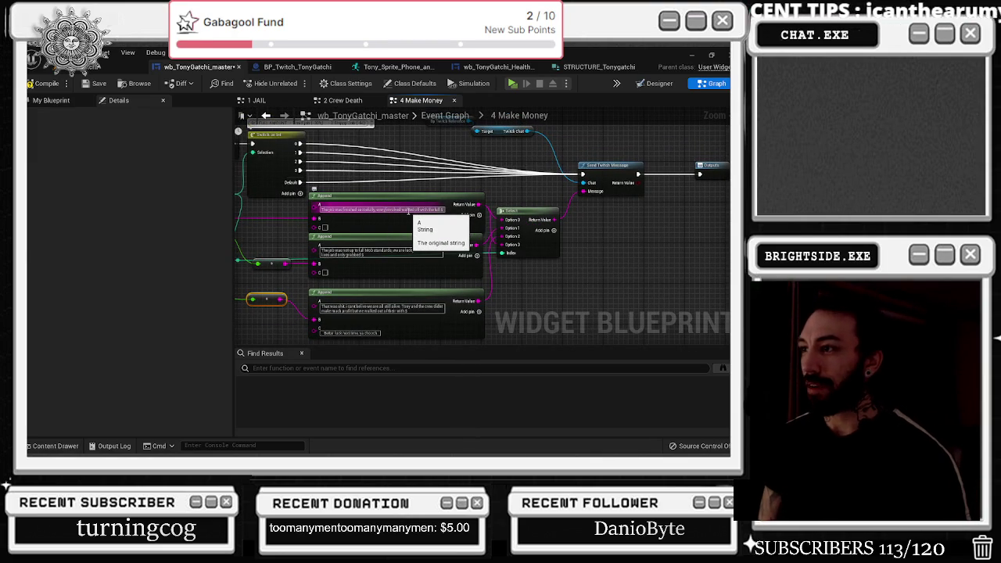
{"action": "left_click", "coordinate": [408, 211]}
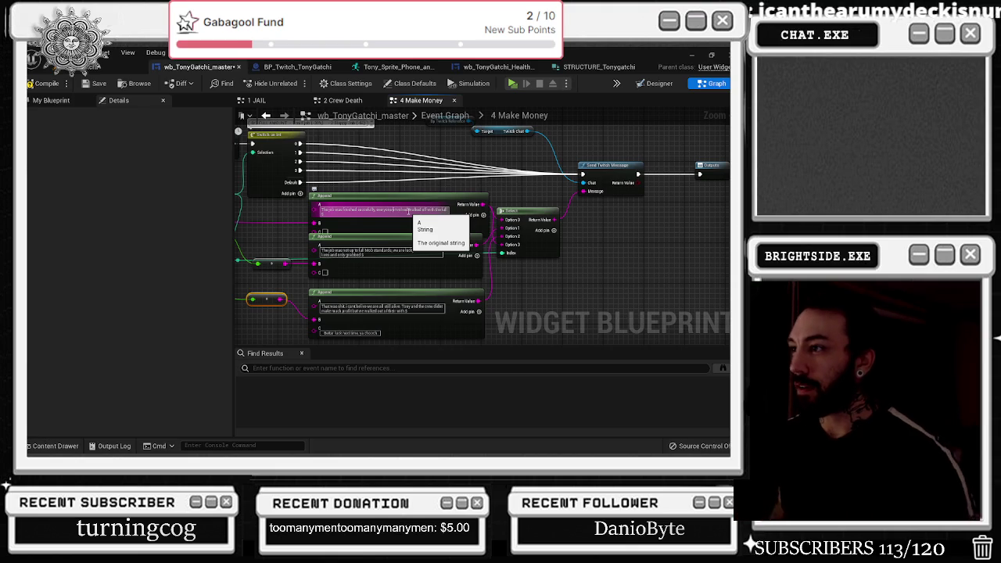
{"action": "left_click", "coordinate": [408, 181]}
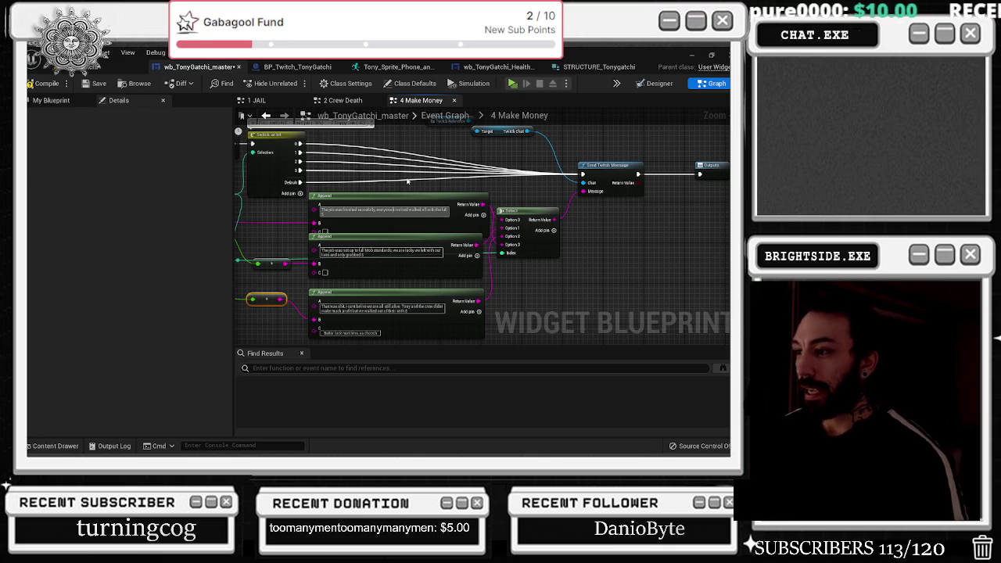
{"action": "scroll", "coordinate": [407, 182], "scroll_direction": "down", "scroll_amount": 4}
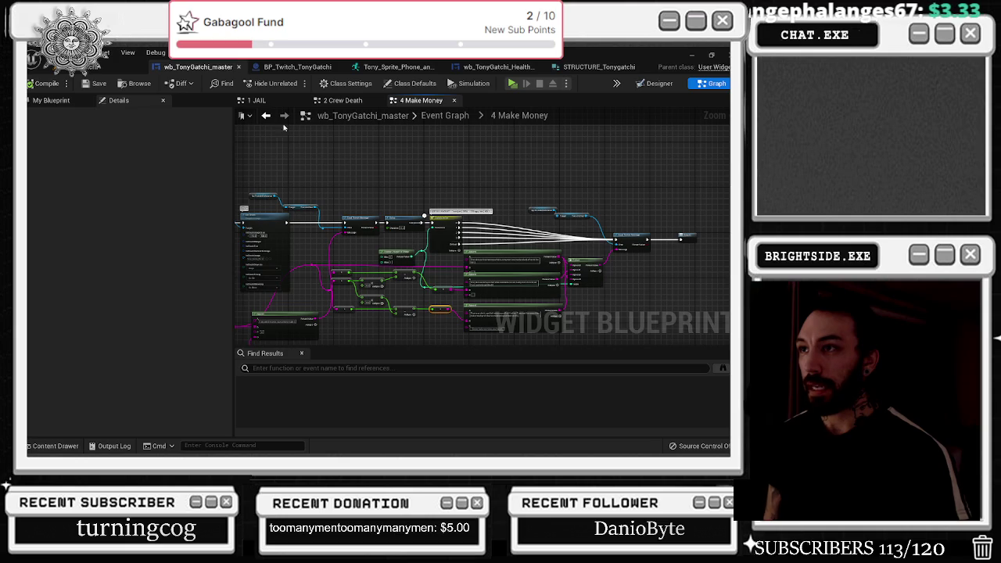
Step: Look over the 2 Crew Death graph, BP_Twitch_TonyGatchi and the master widget's designer layout
{"action": "left_click", "coordinate": [265, 114]}
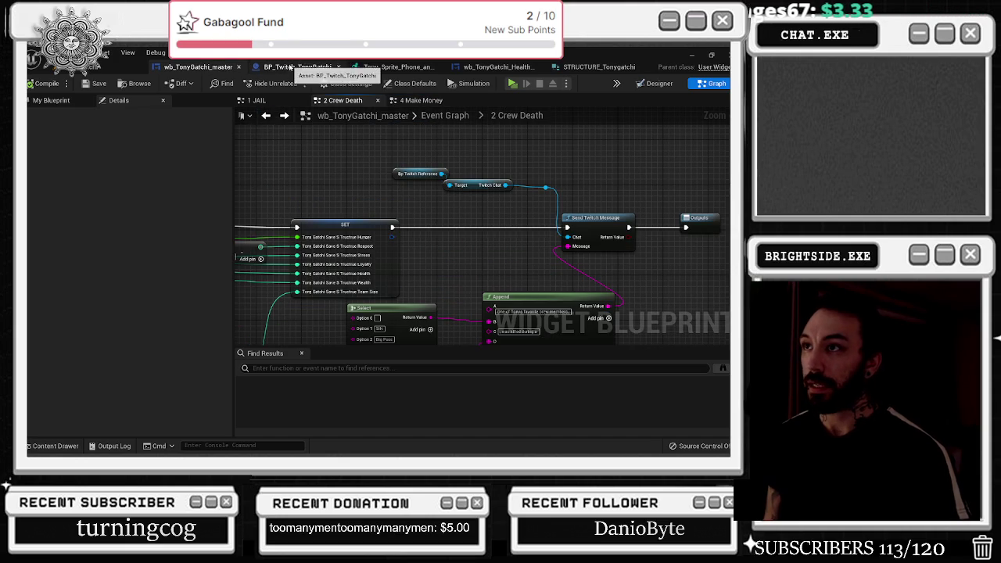
{"action": "left_click", "coordinate": [297, 67]}
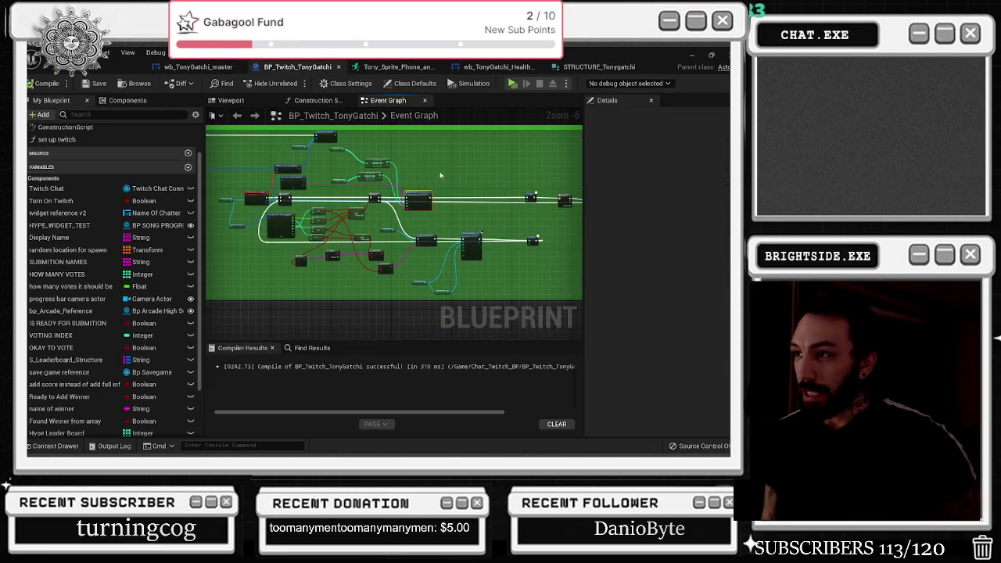
{"action": "scroll", "coordinate": [341, 172], "scroll_direction": "up", "scroll_amount": 1}
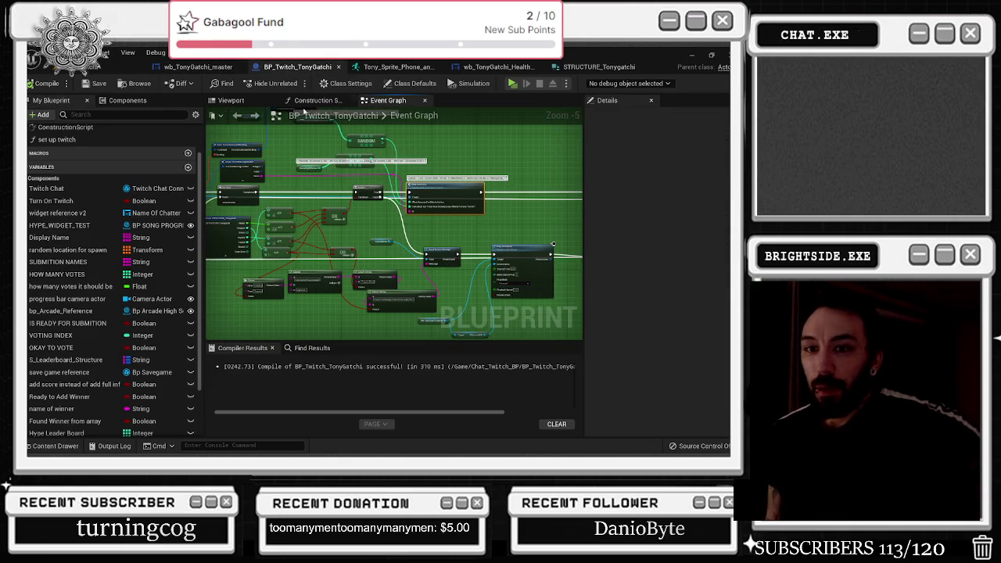
{"action": "left_click", "coordinate": [198, 66]}
{"action": "left_click", "coordinate": [297, 66]}
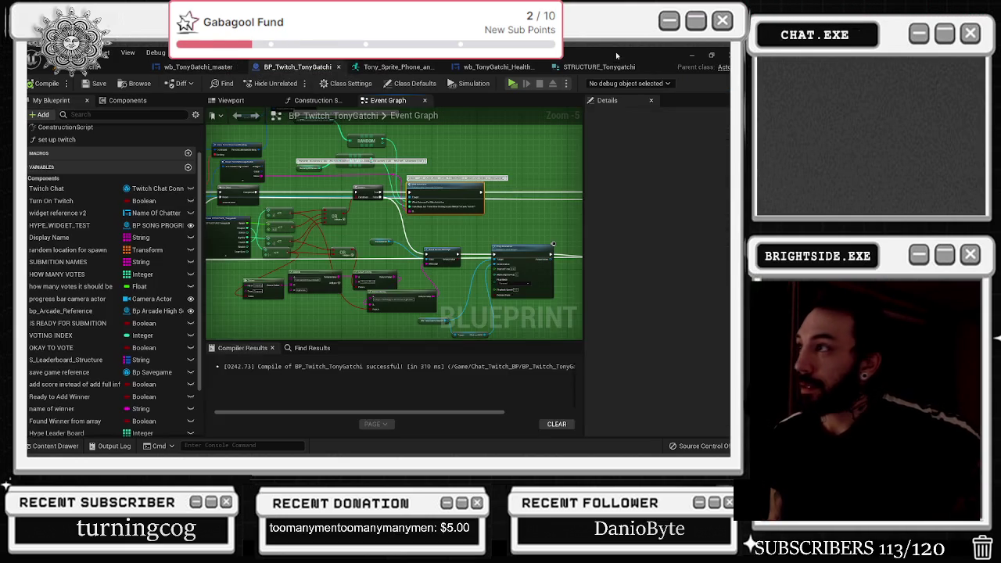
{"action": "left_click", "coordinate": [198, 66]}
{"action": "left_click", "coordinate": [643, 84]}
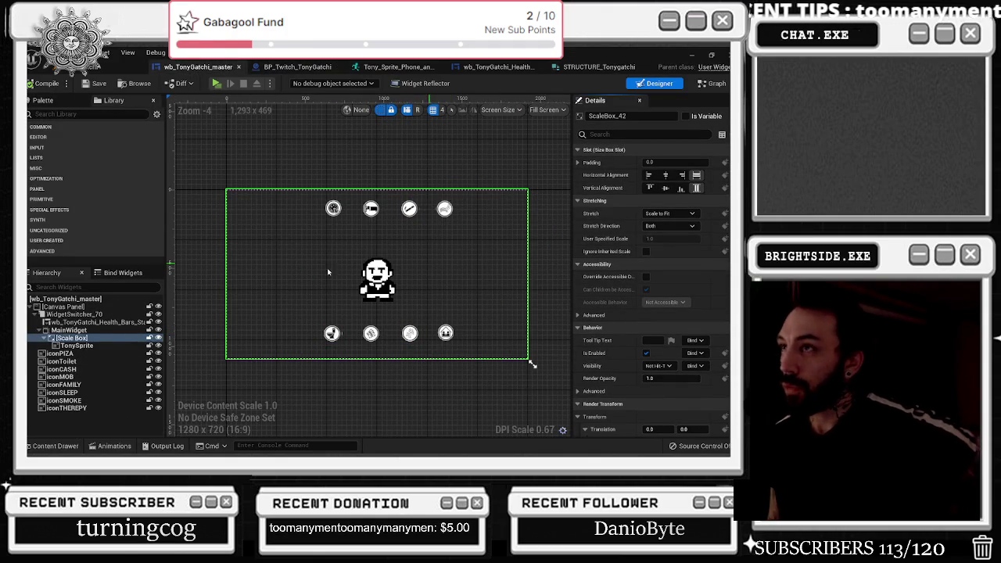
{"action": "left_click", "coordinate": [295, 67]}
{"action": "scroll", "coordinate": [345, 233], "scroll_direction": "down", "scroll_amount": 7}
{"action": "scroll", "coordinate": [366, 217], "scroll_direction": "up", "scroll_amount": 11}
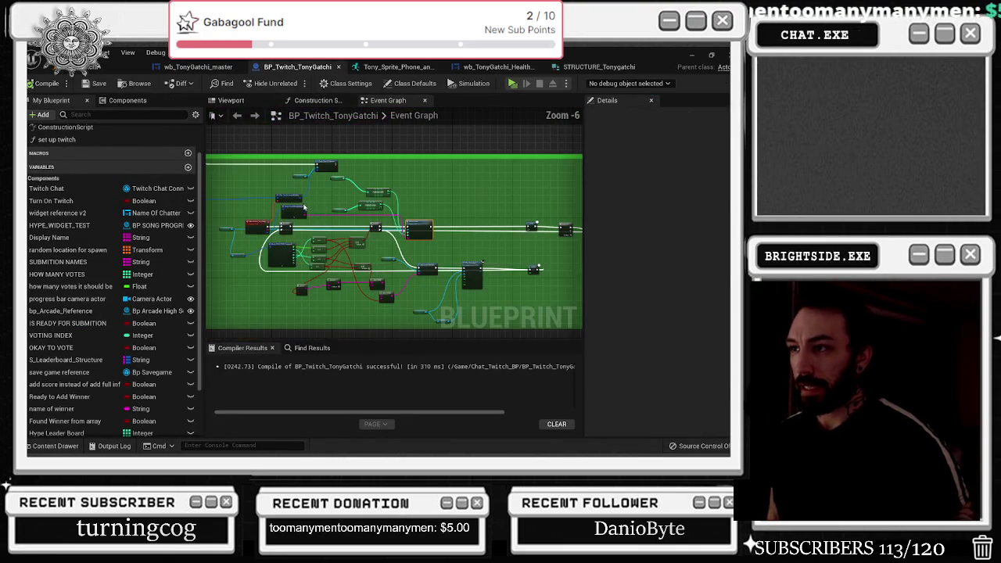
Step: Open Mob Activities in the widget blueprint and locate the 5 obtain crew members node
{"action": "double_click", "coordinate": [481, 208]}
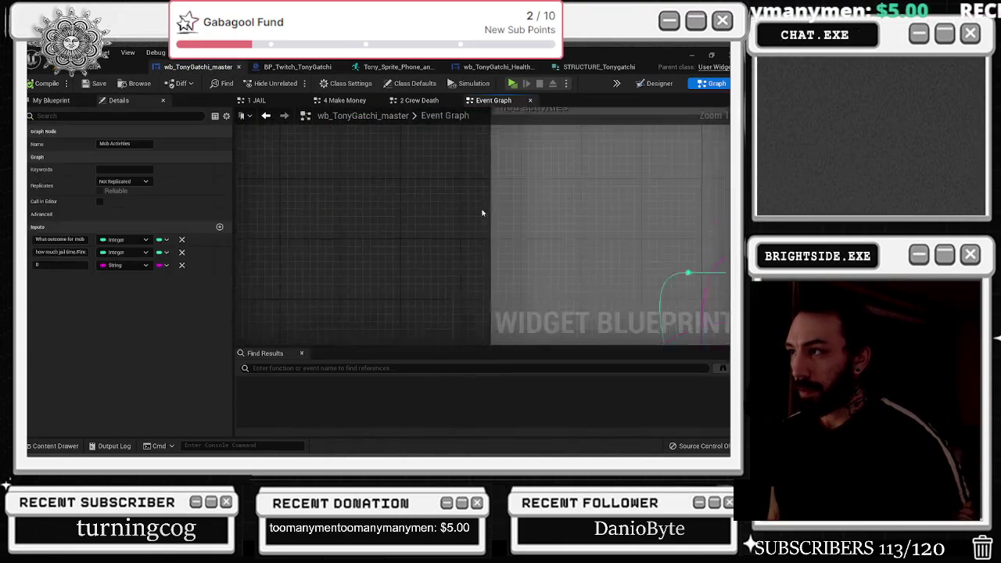
{"action": "scroll", "coordinate": [399, 136], "scroll_direction": "down", "scroll_amount": 10}
{"action": "scroll", "coordinate": [366, 212], "scroll_direction": "up", "scroll_amount": 10}
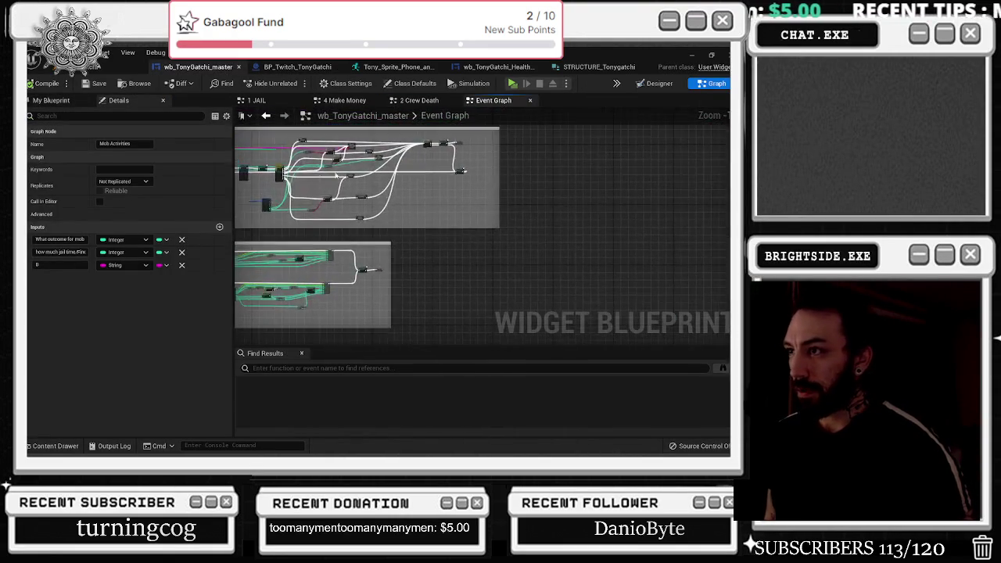
{"action": "left_click_drag", "start_coordinate": [335, 204], "coordinate": [421, 250]}
{"action": "left_click_drag", "start_coordinate": [330, 177], "coordinate": [377, 246]}
{"action": "left_click_drag", "start_coordinate": [447, 262], "coordinate": [382, 179]}
Step: Open 5 Obtain Crew Members and line up Inputs, Tony Sprite/Set Brush and Outputs on a straight exec wire
{"action": "double_click", "coordinate": [363, 206]}
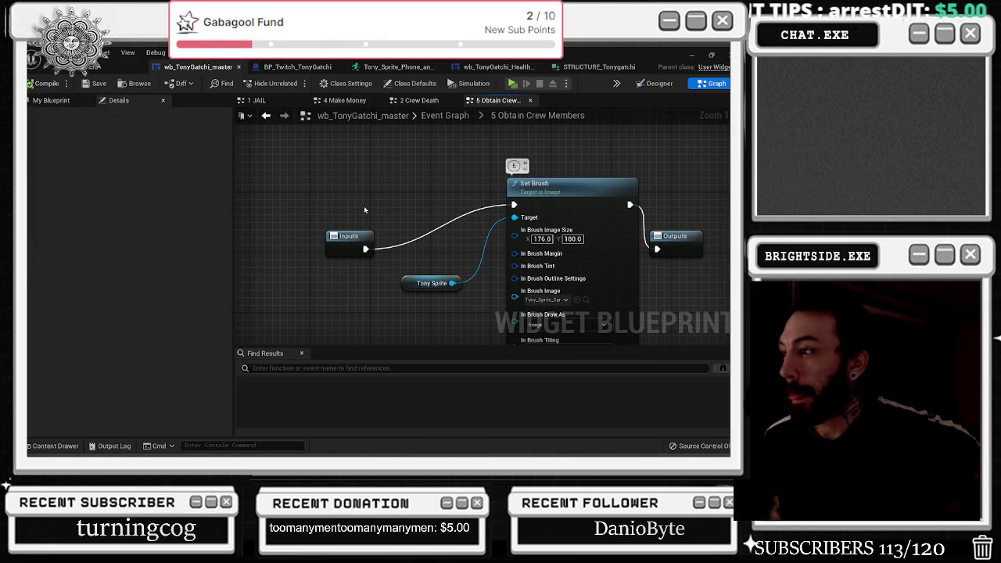
{"action": "scroll", "coordinate": [286, 218], "scroll_direction": "down", "scroll_amount": 1}
{"action": "left_click_drag", "start_coordinate": [342, 236], "coordinate": [253, 209]}
{"action": "left_click_drag", "start_coordinate": [366, 186], "coordinate": [502, 307]}
{"action": "left_click_drag", "start_coordinate": [513, 222], "coordinate": [377, 228]}
{"action": "mouse_move", "coordinate": [572, 235]}
{"action": "left_mouse_down"}
{"action": "mouse_move", "coordinate": [569, 206]}
{"action": "mouse_move", "coordinate": [689, 207]}
{"action": "left_mouse_up"}
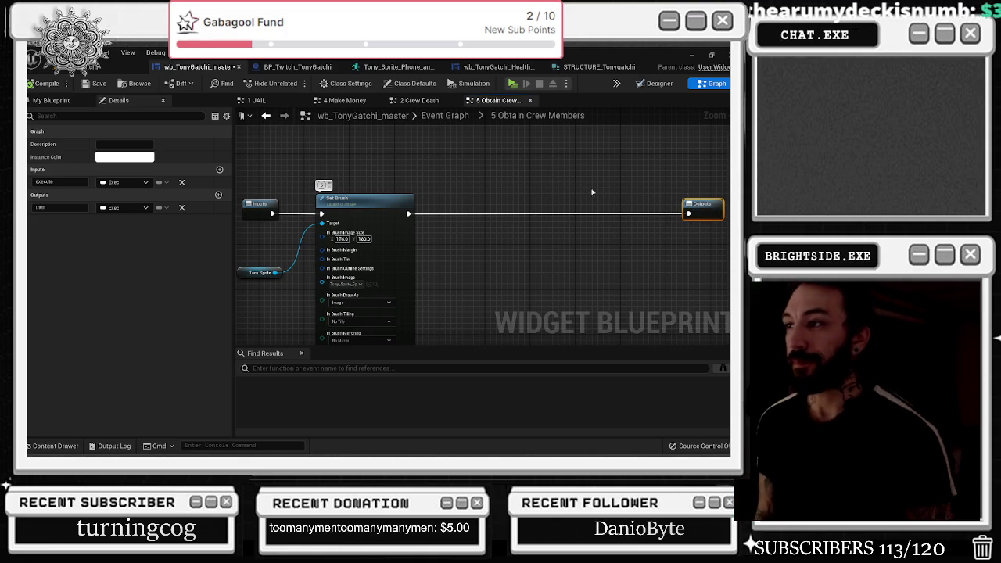
Step: Add a Break STRUCTURE_Tonygatchi node from the save-structure variable, expanded to show all pins
{"action": "scroll", "coordinate": [473, 174], "scroll_direction": "down", "scroll_amount": 3}
{"action": "scroll", "coordinate": [366, 248], "scroll_direction": "up", "scroll_amount": 2}
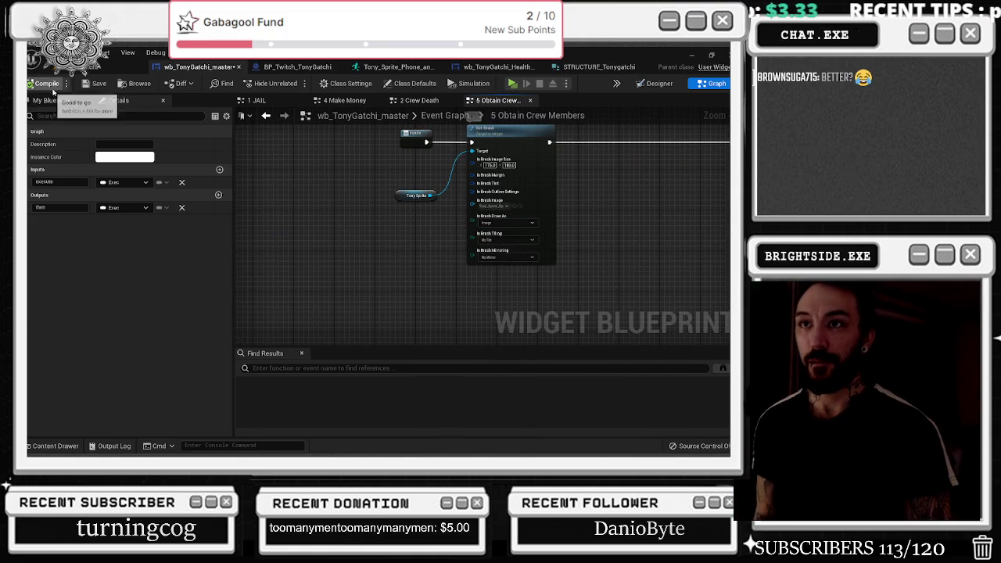
{"action": "left_click", "coordinate": [50, 100]}
{"action": "mouse_move", "coordinate": [78, 346]}
{"action": "left_mouse_down"}
{"action": "mouse_move", "coordinate": [262, 341]}
{"action": "mouse_move", "coordinate": [398, 299]}
{"action": "mouse_move", "coordinate": [360, 274]}
{"action": "mouse_move", "coordinate": [382, 295]}
{"action": "left_mouse_up"}
{"action": "type", "text": "break"}
{"action": "key", "text": "Return"}
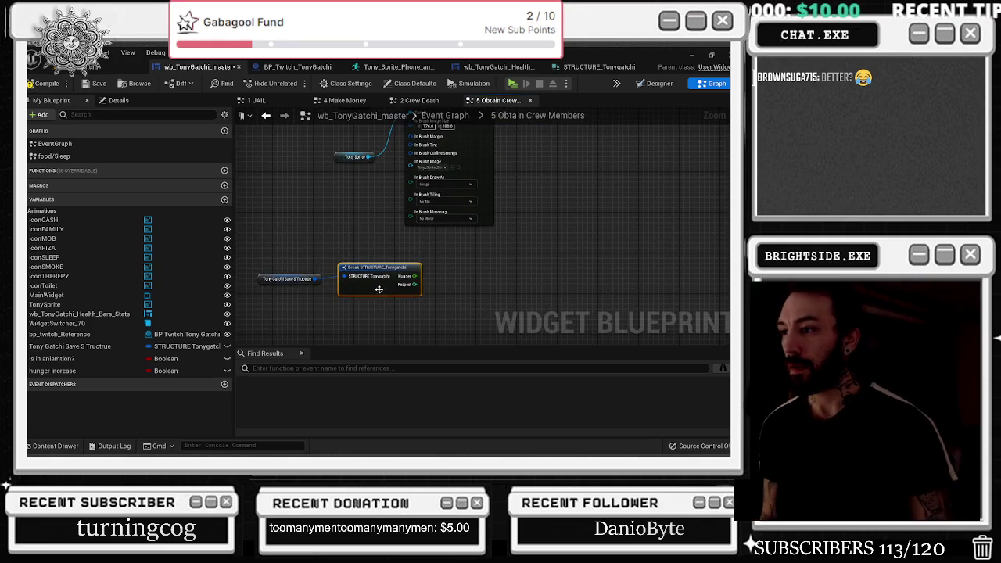
{"action": "left_click", "coordinate": [381, 293]}
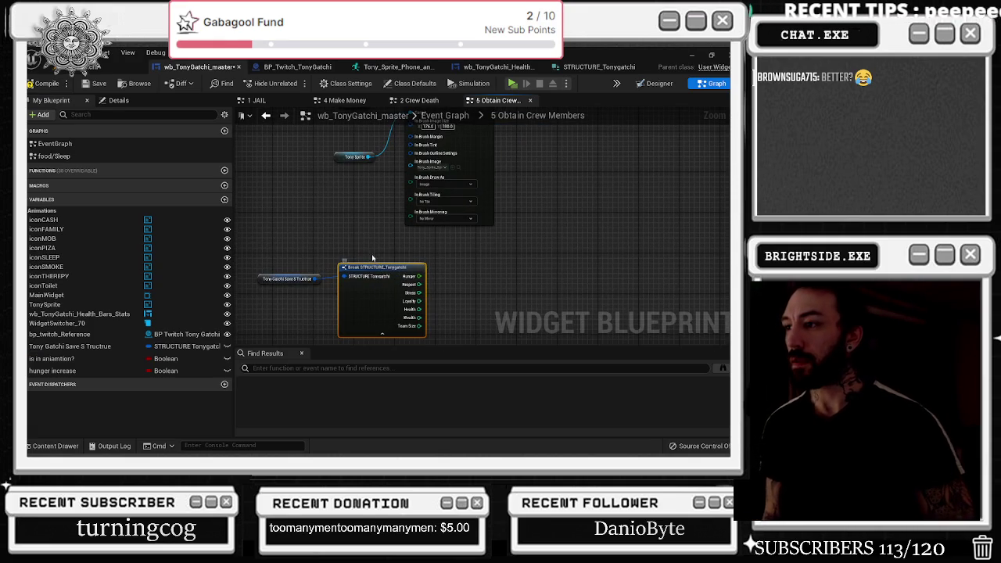
{"action": "left_click_drag", "start_coordinate": [372, 264], "coordinate": [360, 232]}
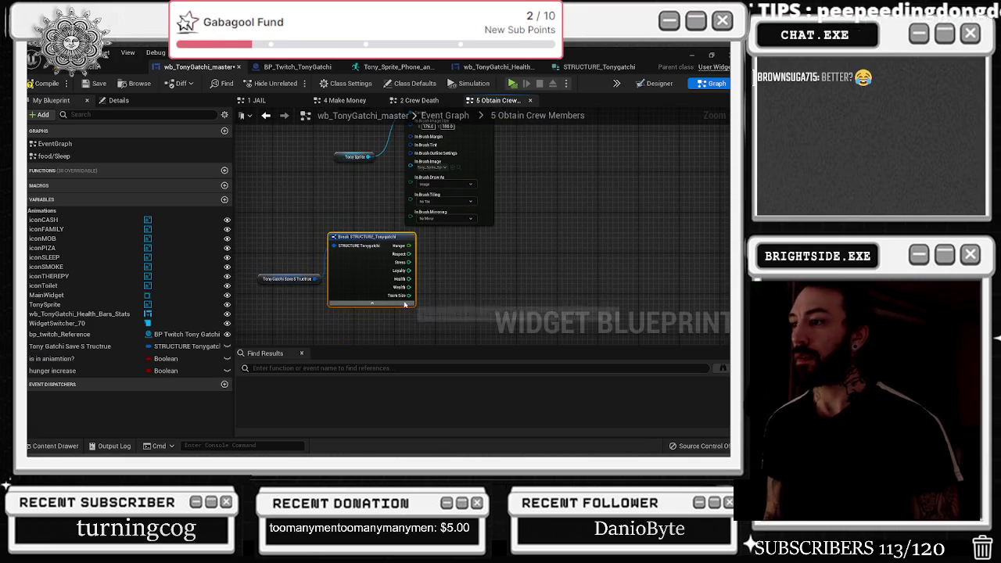
Step: Browse to the Tony brush image's sprite in the content folder
{"action": "scroll", "coordinate": [407, 272], "scroll_direction": "down", "scroll_amount": 1}
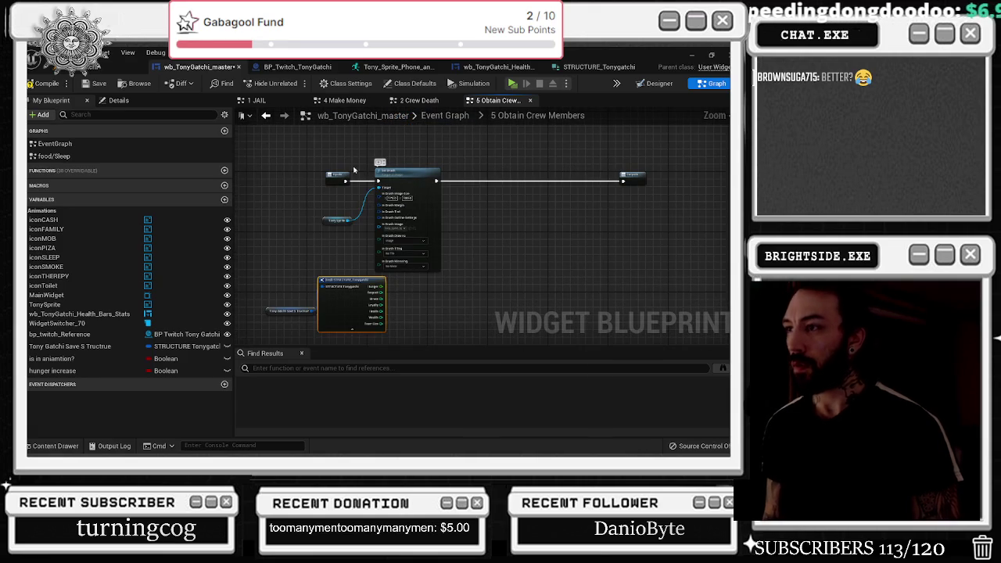
{"action": "scroll", "coordinate": [426, 200], "scroll_direction": "up", "scroll_amount": 1}
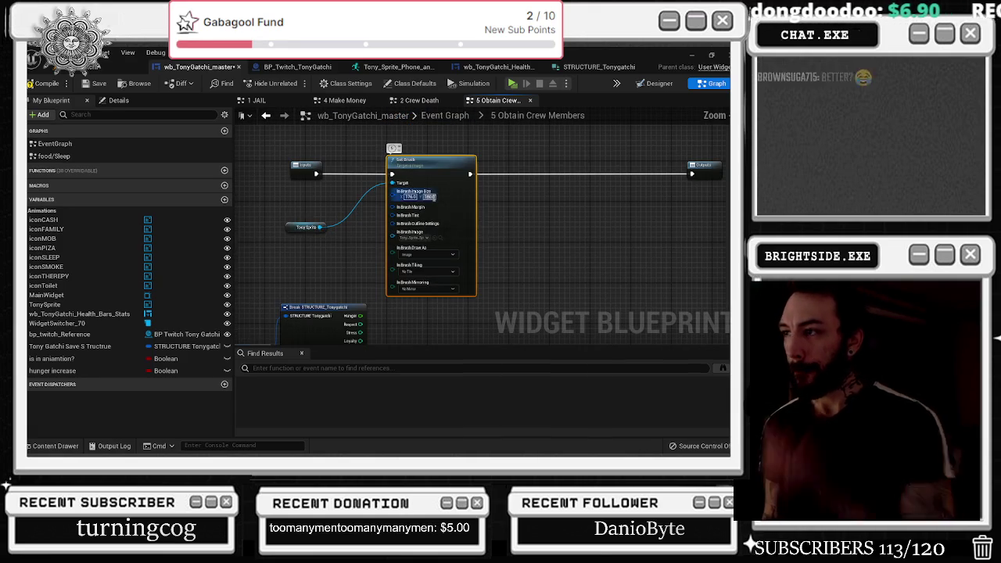
{"action": "left_click", "coordinate": [439, 238]}
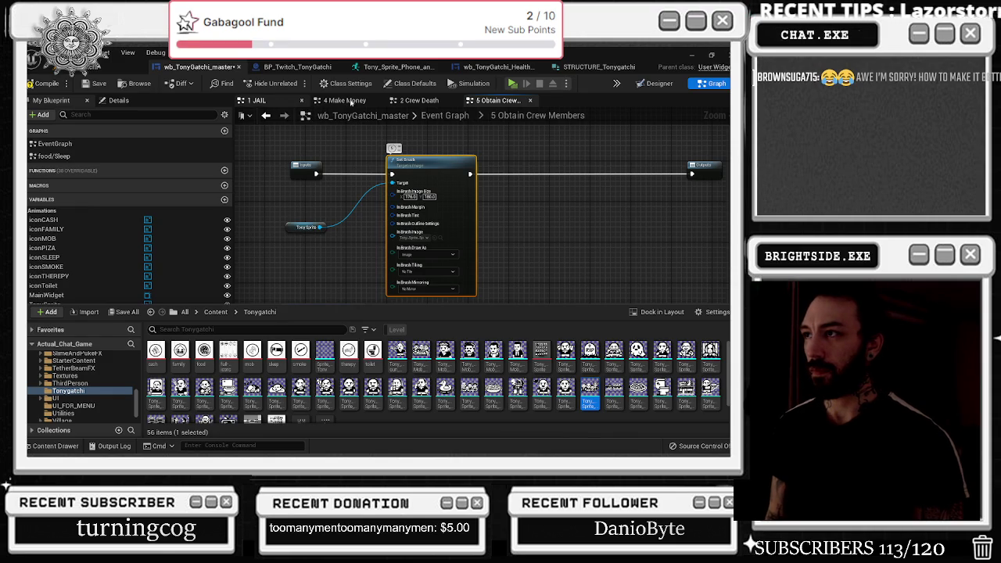
Step: Select the Break, Select and Set Brush nodes in 2 Crew Death, then return to 5 Obtain Crew Members
{"action": "left_click", "coordinate": [419, 101]}
{"action": "scroll", "coordinate": [551, 184], "scroll_direction": "down", "scroll_amount": 5}
{"action": "left_click_drag", "start_coordinate": [712, 260], "coordinate": [697, 253]}
{"action": "scroll", "coordinate": [401, 231], "scroll_direction": "down", "scroll_amount": 2}
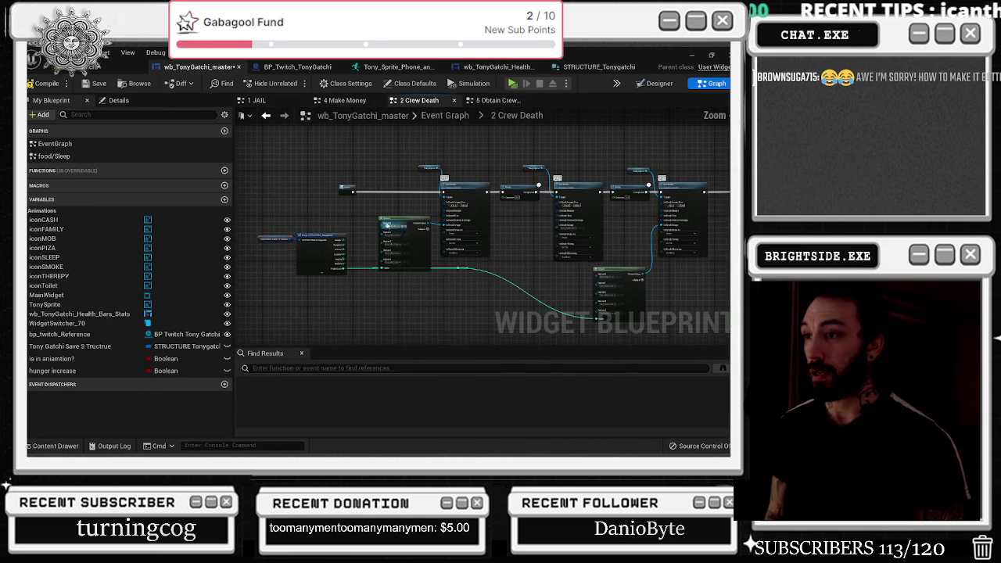
{"action": "left_click_drag", "start_coordinate": [308, 219], "coordinate": [469, 283]}
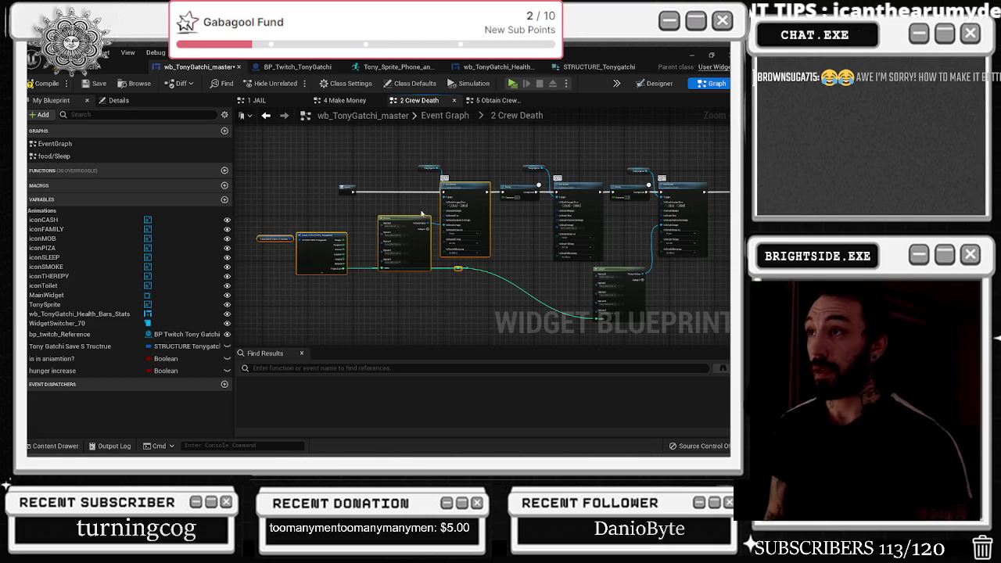
{"action": "left_click", "coordinate": [297, 66]}
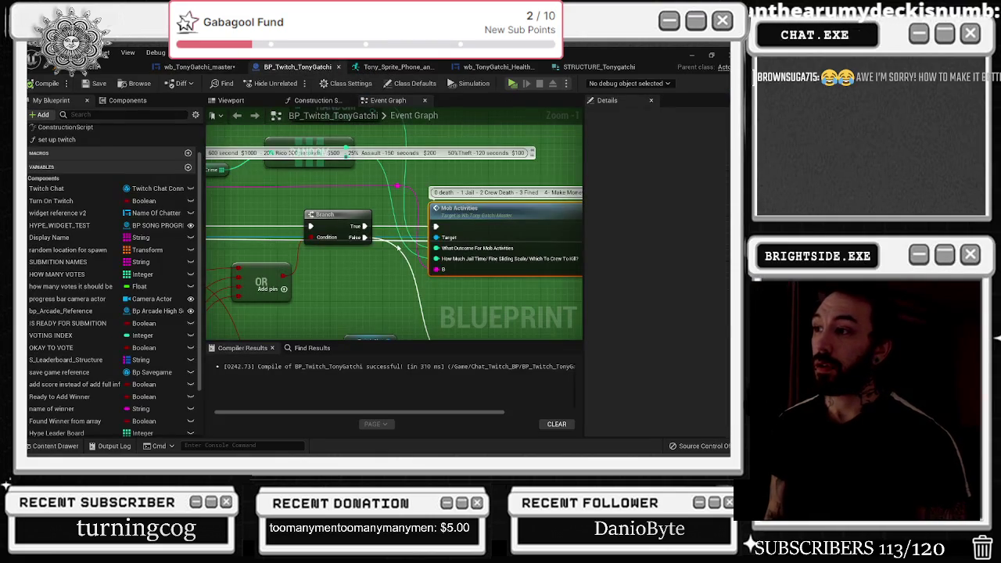
{"action": "left_click", "coordinate": [213, 71]}
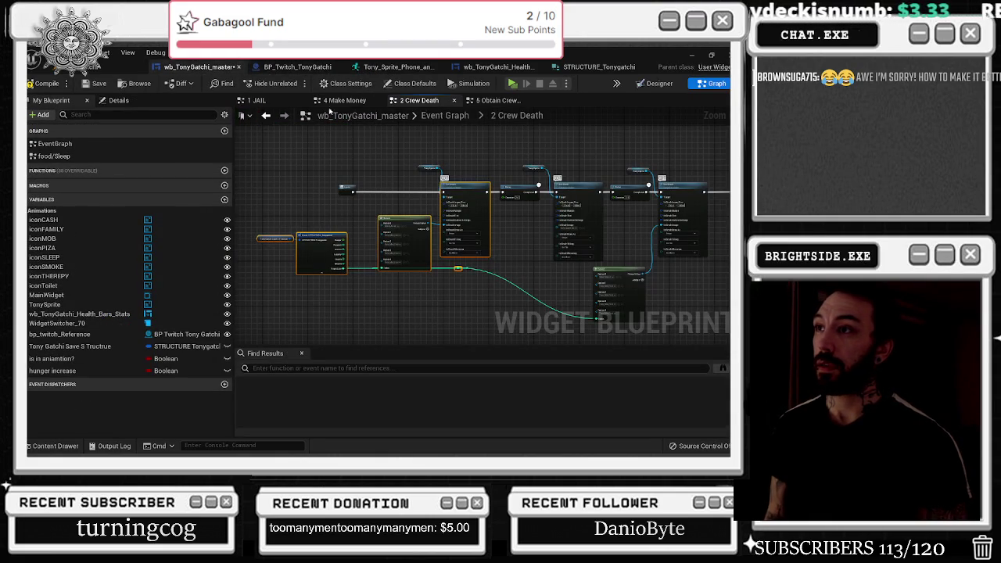
{"action": "left_click", "coordinate": [495, 100]}
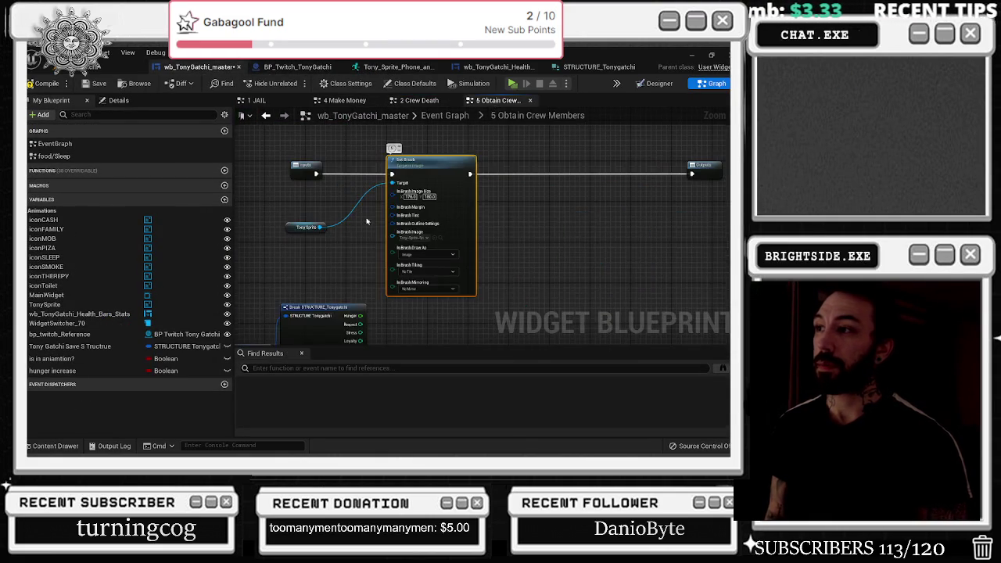
Step: Lay out the Break STRUCTURE, Select and new Set Brush nodes left of the original Tony Sprite Set Brush
{"action": "scroll", "coordinate": [436, 242], "scroll_direction": "up", "scroll_amount": 5}
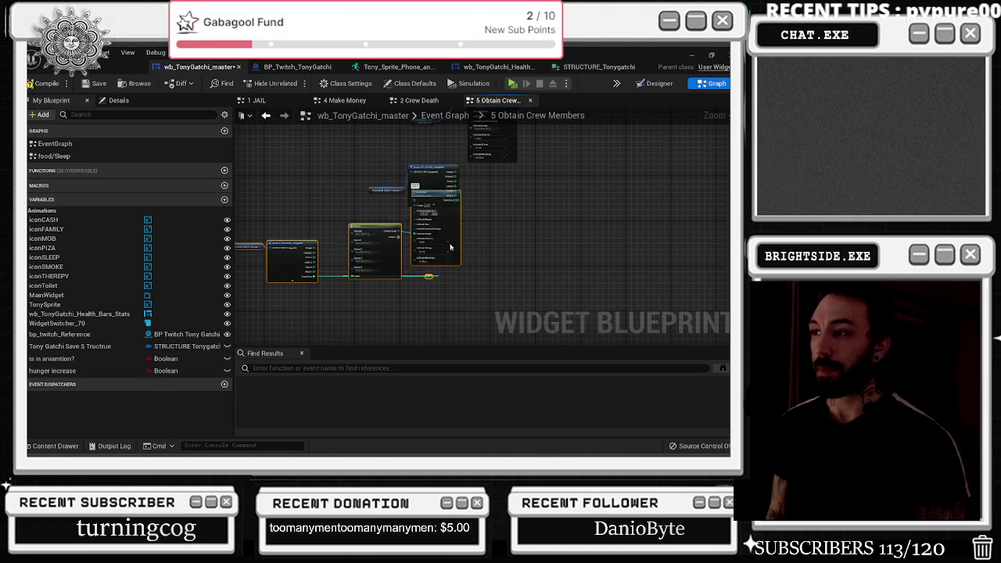
{"action": "left_click_drag", "start_coordinate": [387, 263], "coordinate": [429, 254]}
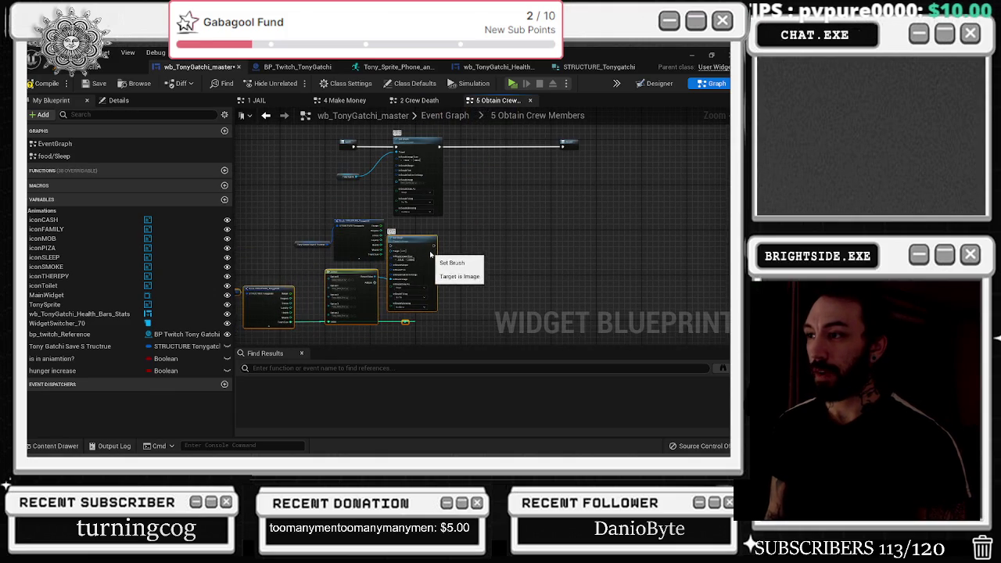
{"action": "left_click", "coordinate": [355, 146]}
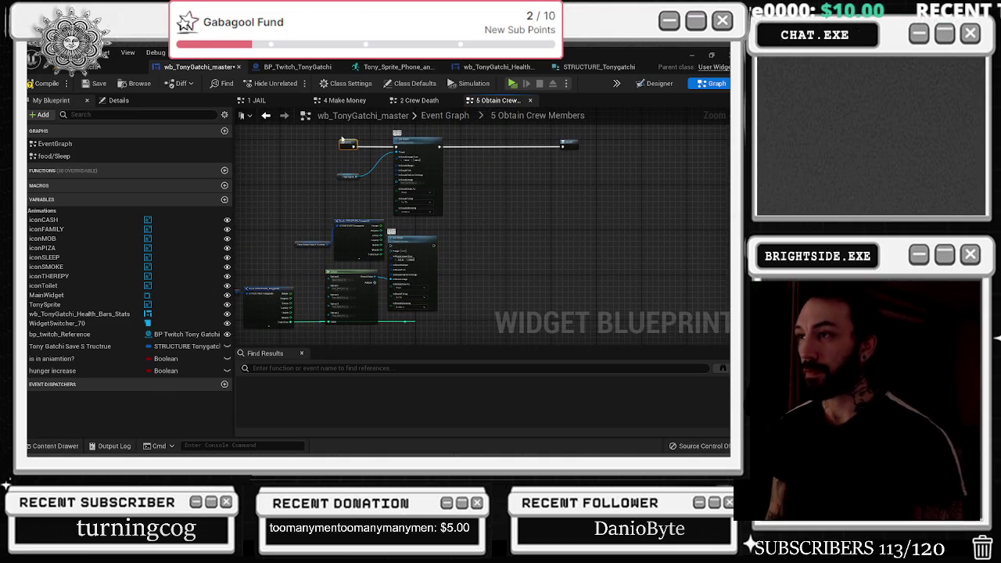
{"action": "left_click_drag", "start_coordinate": [426, 157], "coordinate": [526, 143]}
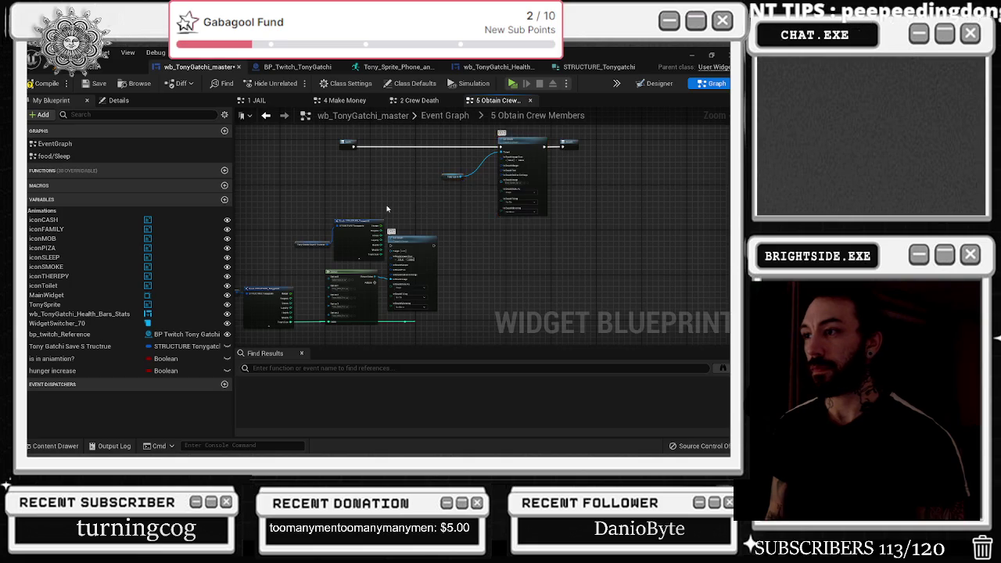
{"action": "left_click_drag", "start_coordinate": [394, 209], "coordinate": [484, 208]}
{"action": "left_click_drag", "start_coordinate": [442, 238], "coordinate": [293, 205]}
{"action": "left_click_drag", "start_coordinate": [327, 252], "coordinate": [497, 319]}
{"action": "left_click_drag", "start_coordinate": [508, 284], "coordinate": [529, 250]}
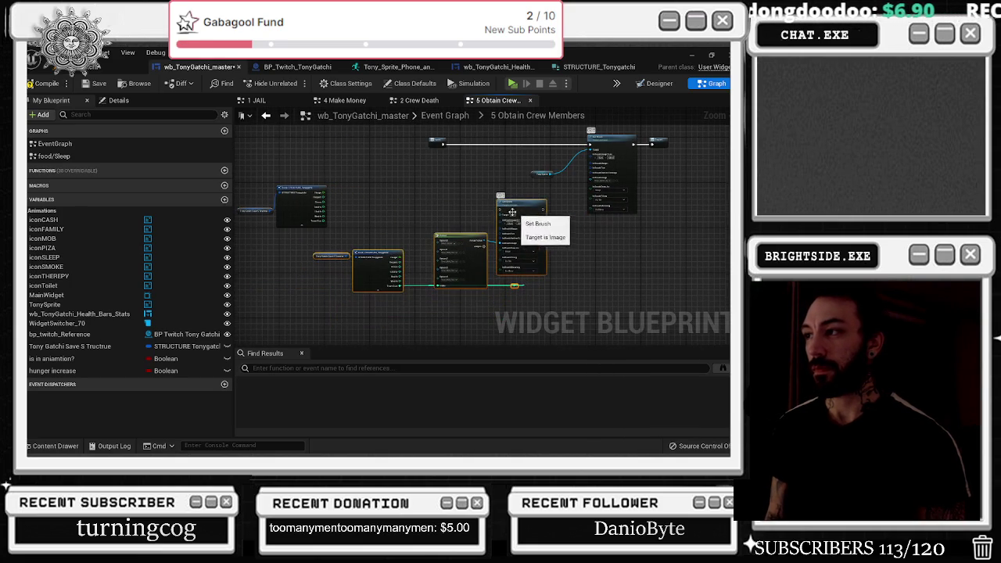
{"action": "mouse_move", "coordinate": [256, 193]}
{"action": "left_mouse_down"}
{"action": "mouse_move", "coordinate": [306, 190]}
{"action": "mouse_move", "coordinate": [292, 180]}
{"action": "left_mouse_up"}
{"action": "left_click_drag", "start_coordinate": [396, 191], "coordinate": [528, 270]}
{"action": "mouse_move", "coordinate": [591, 240]}
{"action": "left_mouse_down"}
{"action": "mouse_move", "coordinate": [572, 212]}
{"action": "mouse_move", "coordinate": [569, 219]}
{"action": "left_mouse_up"}
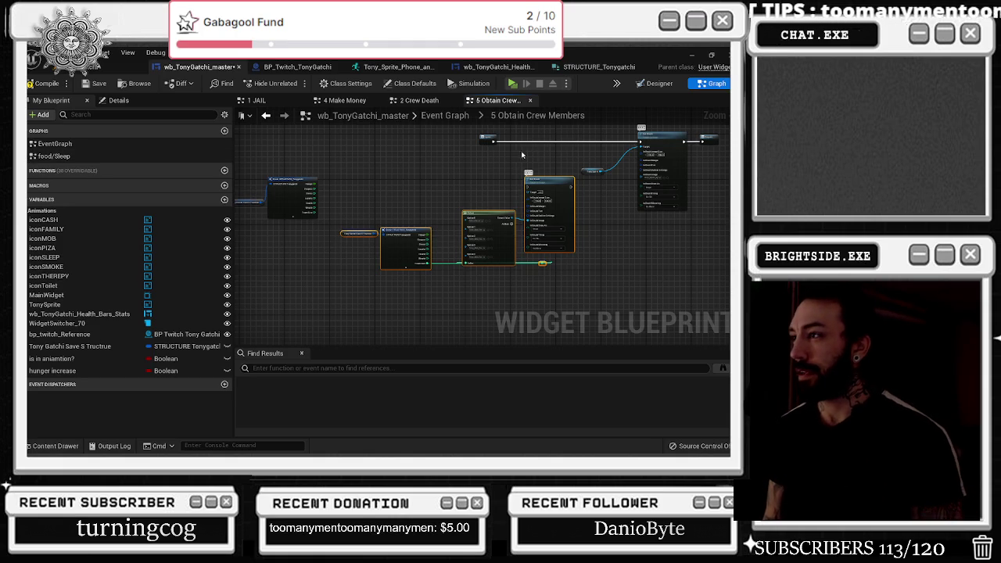
{"action": "scroll", "coordinate": [426, 246], "scroll_direction": "up", "scroll_amount": 5}
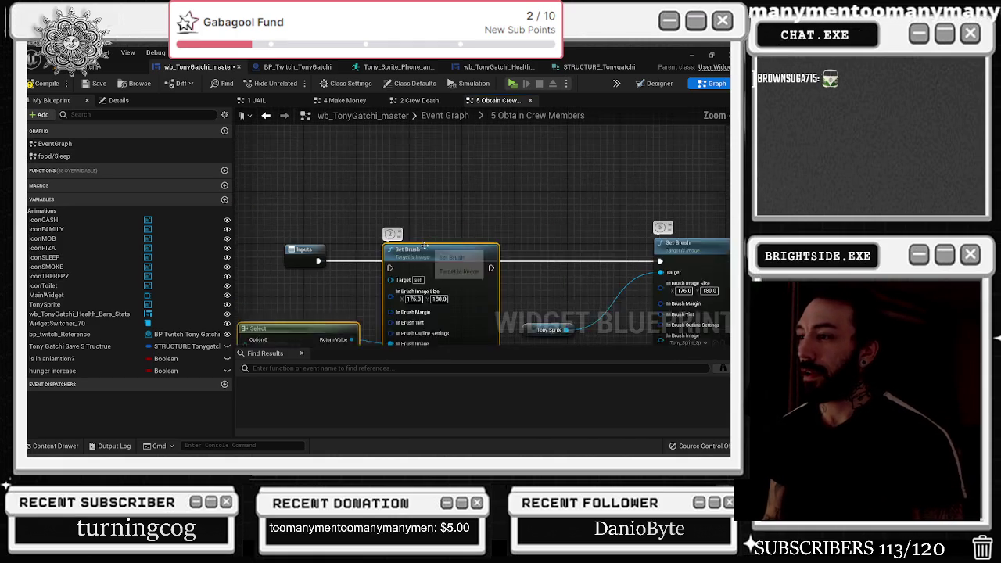
{"action": "scroll", "coordinate": [422, 249], "scroll_direction": "up", "scroll_amount": 1}
{"action": "mouse_move", "coordinate": [500, 264]}
{"action": "left_mouse_down"}
{"action": "mouse_move", "coordinate": [508, 278]}
{"action": "mouse_move", "coordinate": [301, 269]}
{"action": "mouse_move", "coordinate": [313, 269]}
{"action": "left_mouse_up"}
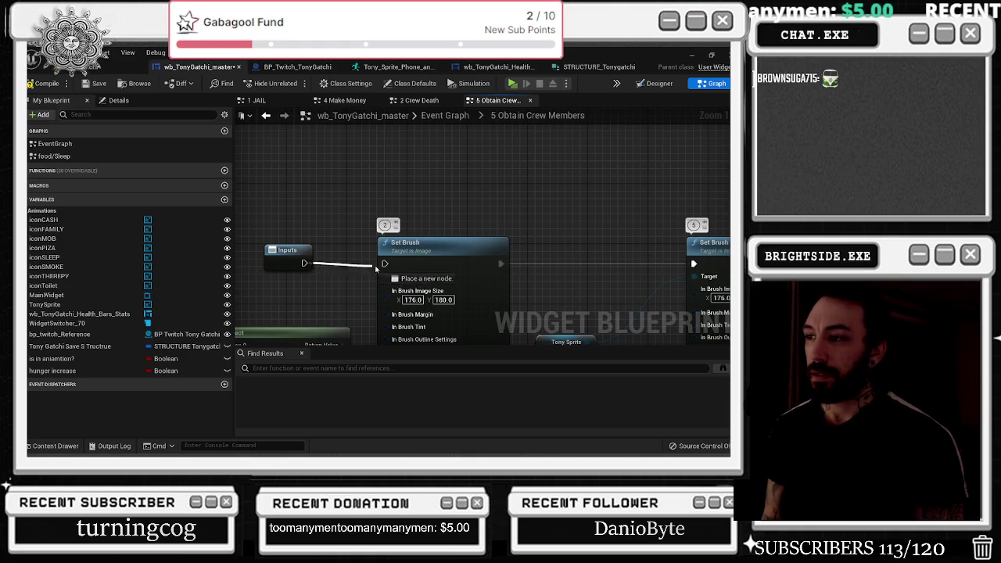
{"action": "scroll", "coordinate": [376, 226], "scroll_direction": "down", "scroll_amount": 5}
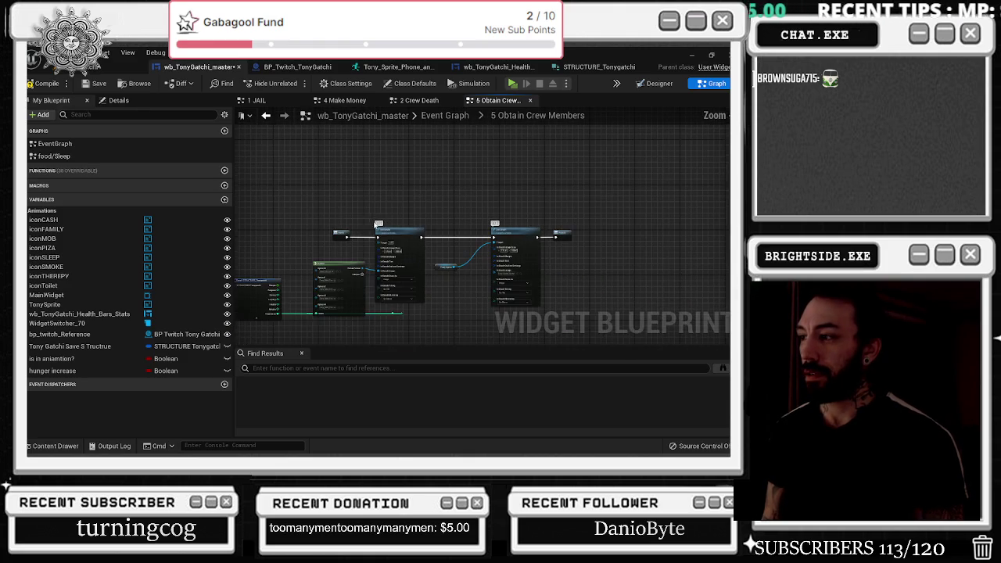
{"action": "scroll", "coordinate": [397, 320], "scroll_direction": "up", "scroll_amount": 3}
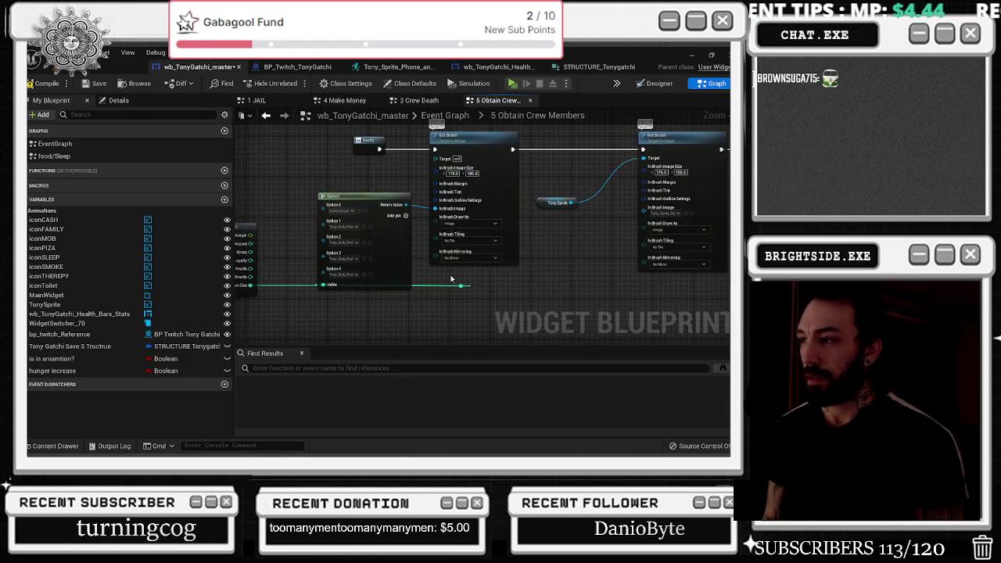
{"action": "mouse_move", "coordinate": [293, 292]}
{"action": "left_mouse_down"}
{"action": "mouse_move", "coordinate": [440, 286]}
{"action": "mouse_move", "coordinate": [464, 261]}
{"action": "mouse_move", "coordinate": [339, 263]}
{"action": "left_mouse_up"}
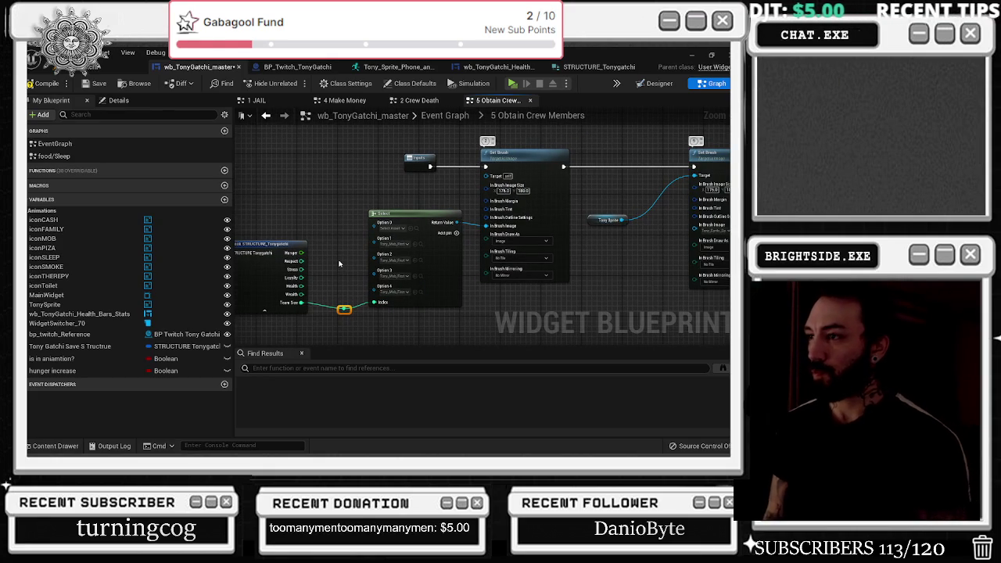
{"action": "left_click_drag", "start_coordinate": [339, 264], "coordinate": [499, 214]}
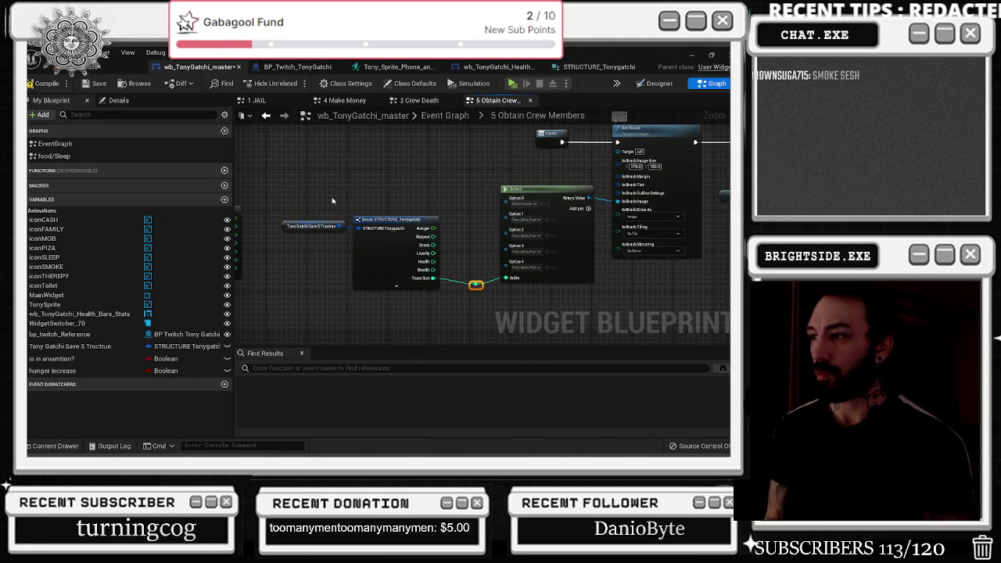
{"action": "key", "text": "ctrl+c"}
{"action": "key", "text": "ctrl+v"}
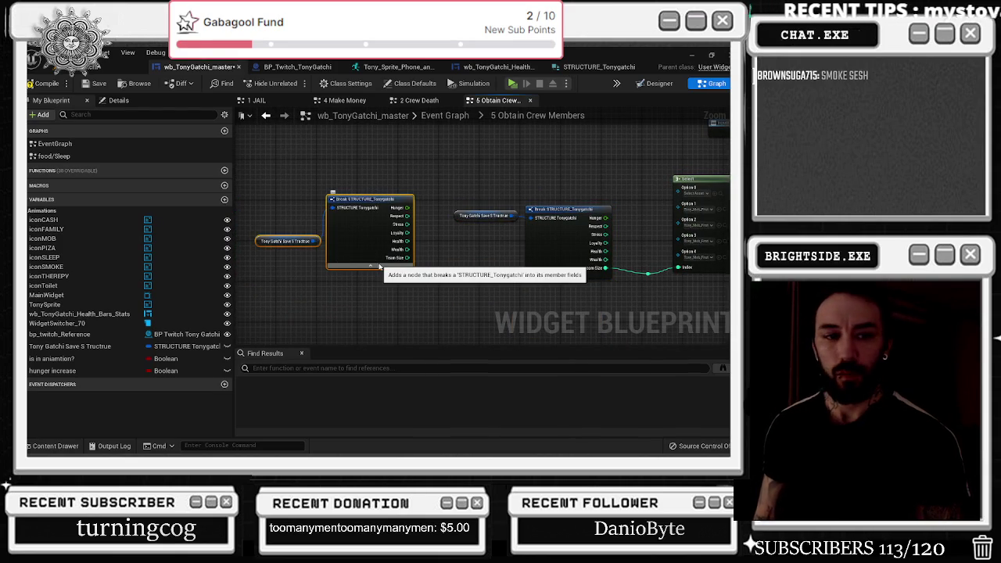
{"action": "key", "text": "Delete"}
{"action": "key", "text": "alt+Tab"}
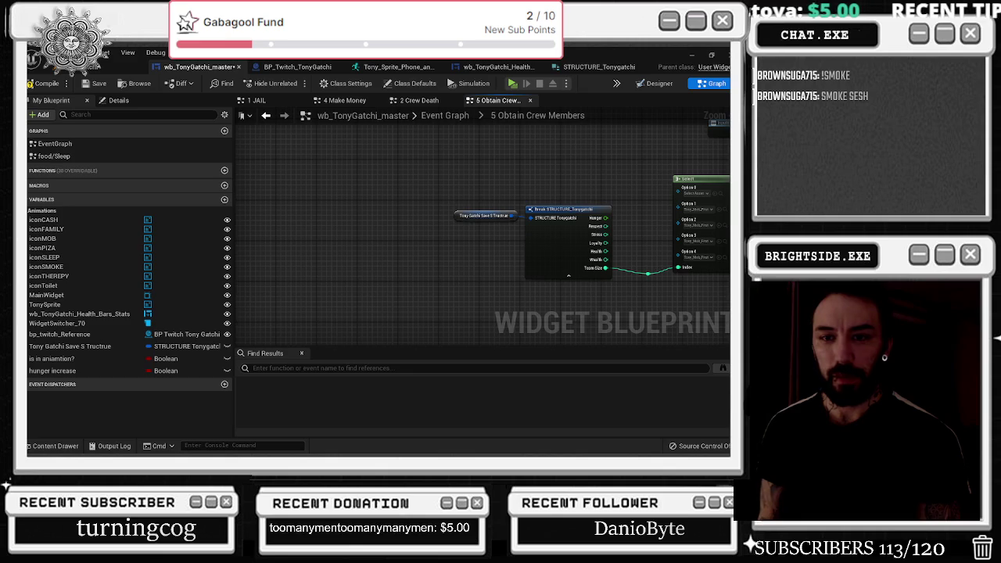
{"action": "key", "text": "alt+Tab"}
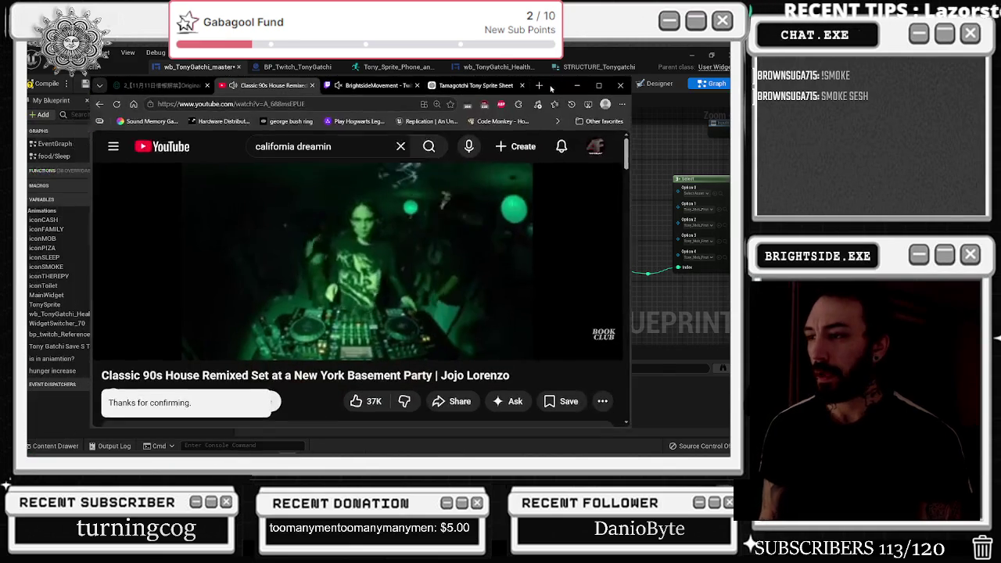
{"action": "left_click", "coordinate": [545, 80]}
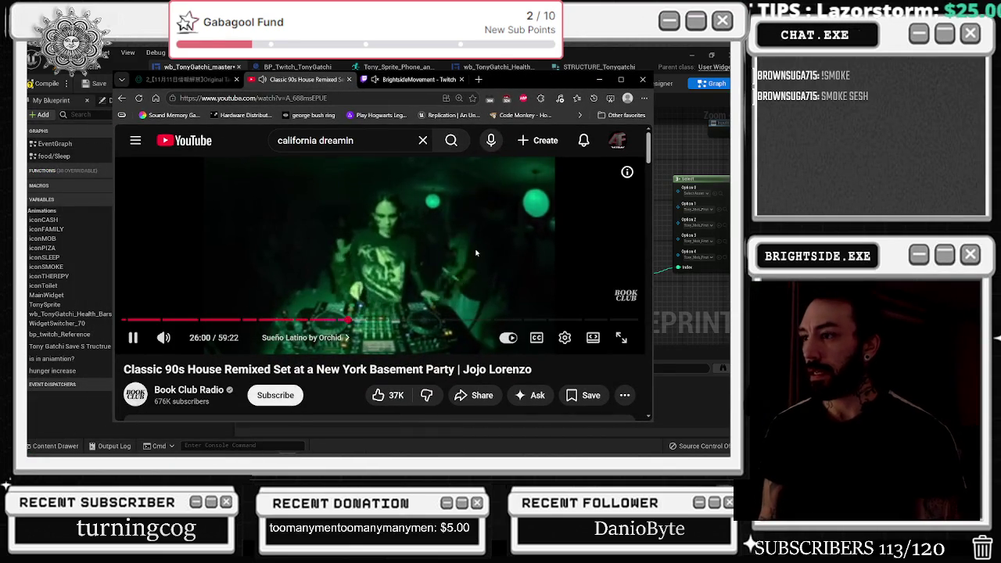
{"action": "key", "text": "alt+Tab"}
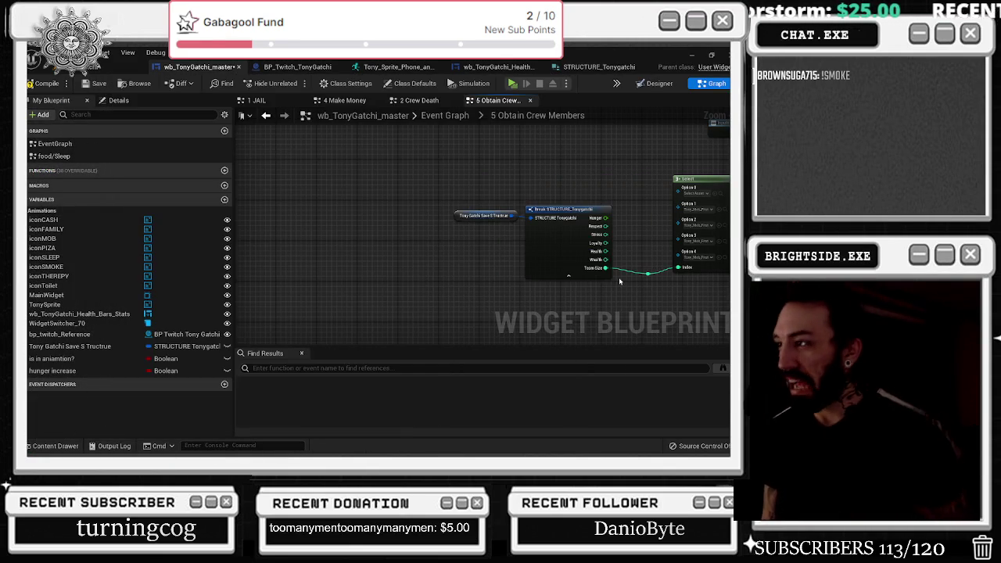
Step: Compile, then connect Tony Sprite to the erroring Set Brush's Target
{"action": "left_click", "coordinate": [43, 83]}
{"action": "left_click", "coordinate": [438, 372]}
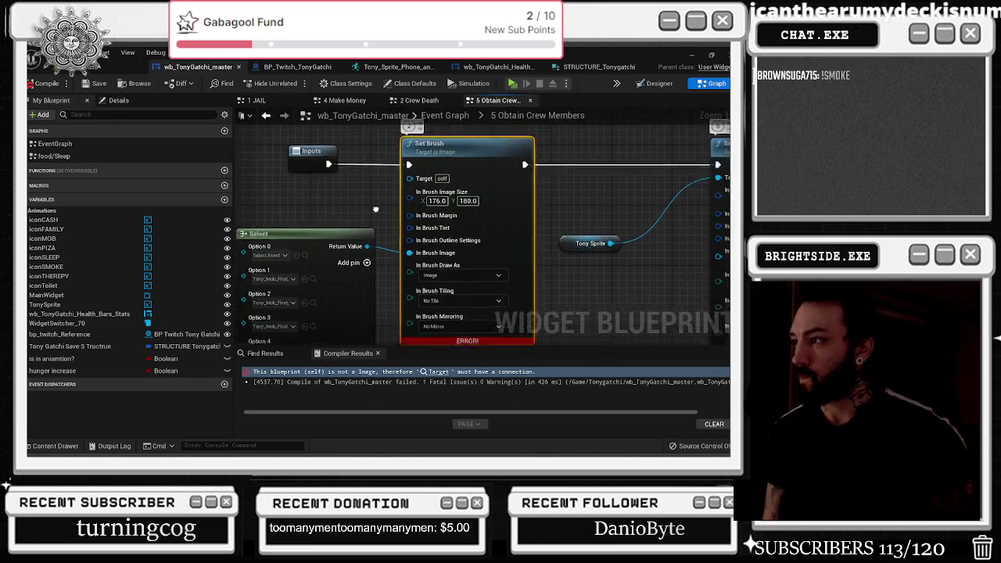
{"action": "mouse_move", "coordinate": [552, 252]}
{"action": "left_mouse_down"}
{"action": "mouse_move", "coordinate": [458, 212]}
{"action": "mouse_move", "coordinate": [352, 186]}
{"action": "left_mouse_up"}
Step: Insert a 2.0-second Delay between the two Set Brush nodes, recompile and return to the level
{"action": "key", "text": "ctrl+v"}
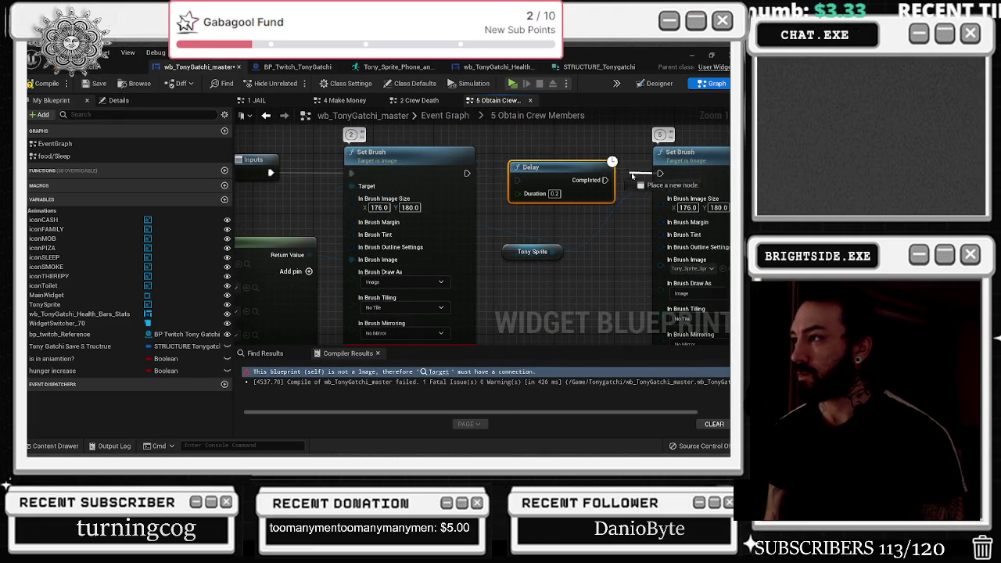
{"action": "left_click", "coordinate": [535, 181]}
{"action": "left_click_drag", "start_coordinate": [466, 174], "coordinate": [568, 185]}
{"action": "left_click", "coordinate": [561, 186]}
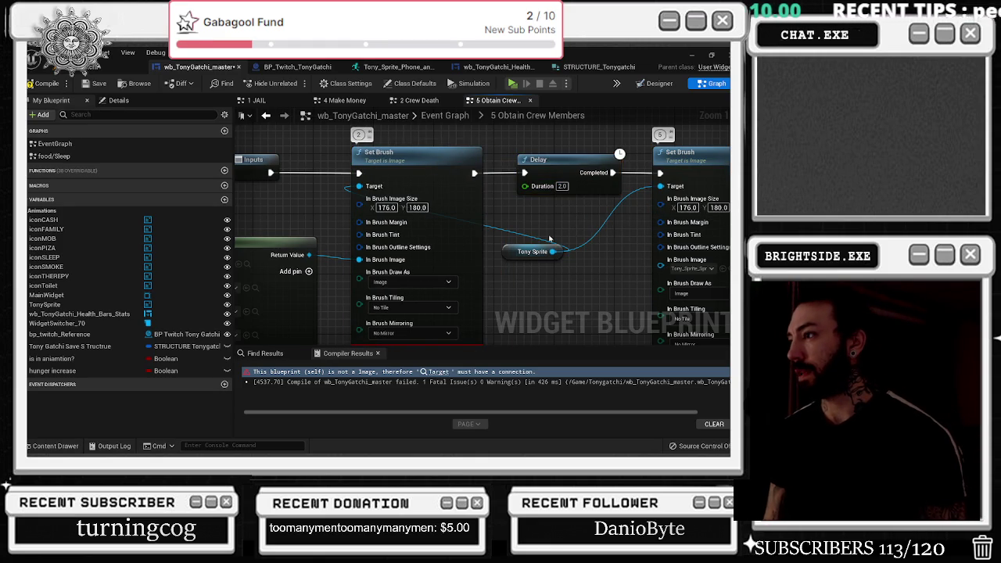
{"action": "mouse_move", "coordinate": [535, 251]}
{"action": "left_mouse_down"}
{"action": "mouse_move", "coordinate": [351, 145]}
{"action": "mouse_move", "coordinate": [301, 248]}
{"action": "left_mouse_up"}
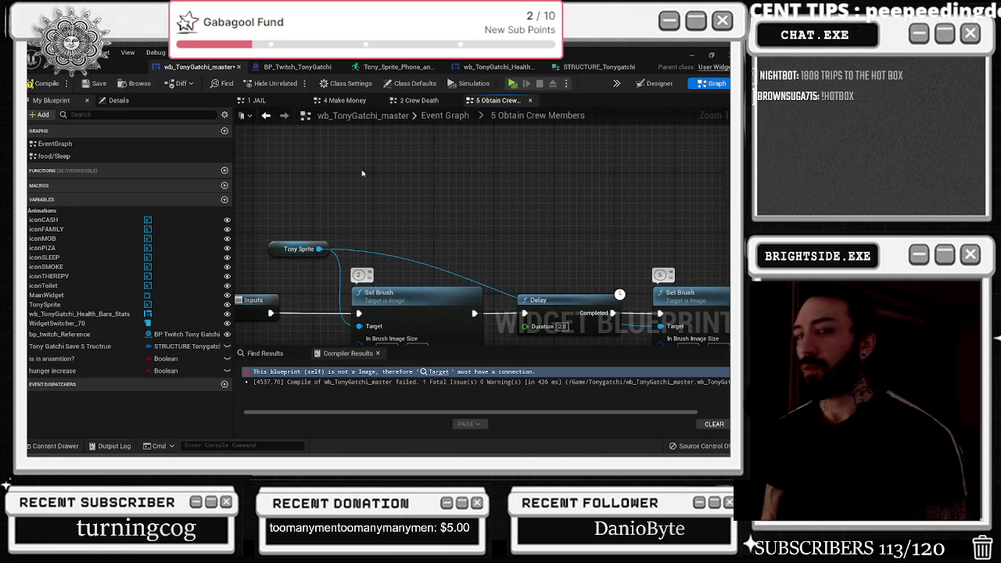
{"action": "left_click", "coordinate": [45, 83]}
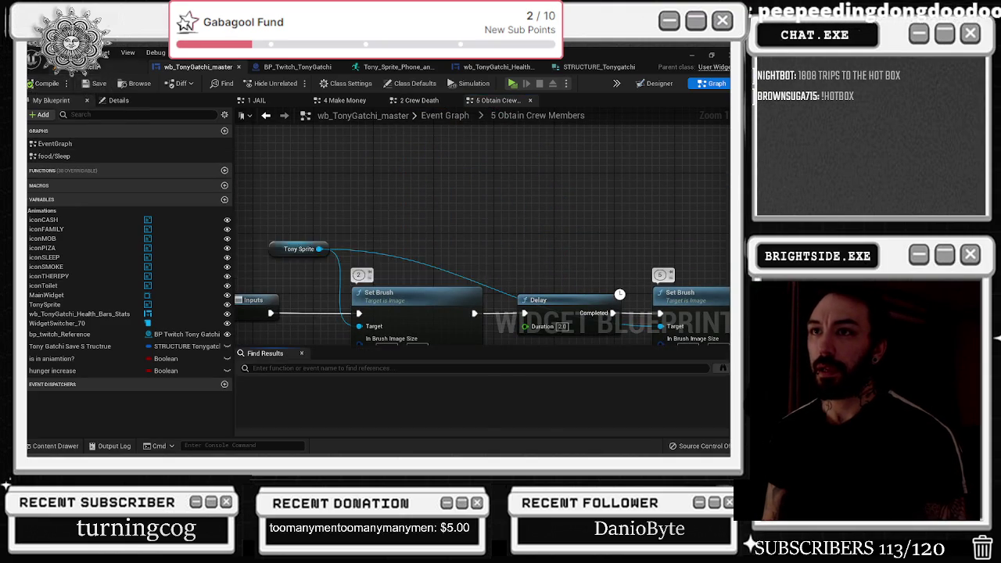
{"action": "left_click", "coordinate": [94, 67]}
{"action": "scroll", "coordinate": [390, 224], "scroll_direction": "up", "scroll_amount": 5}
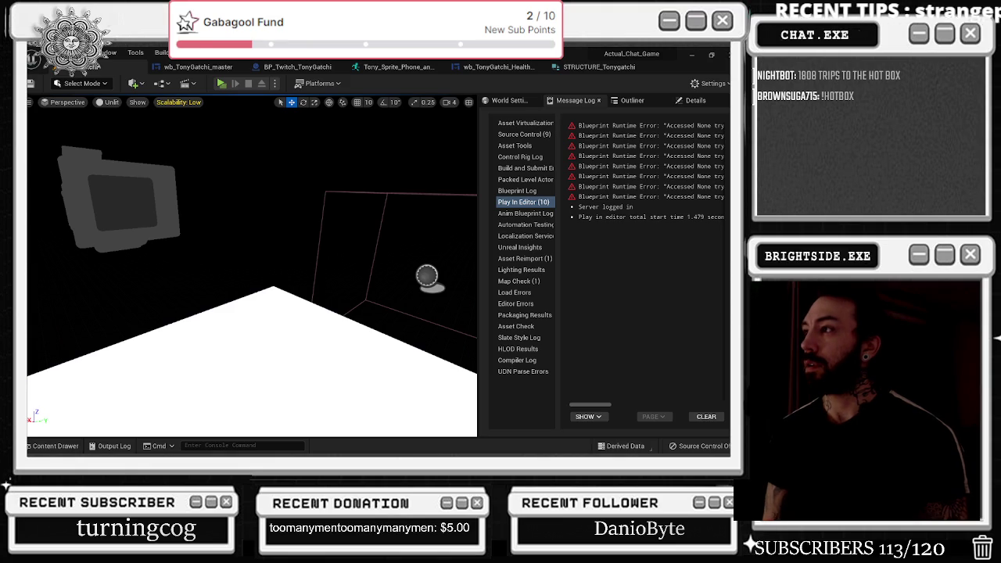
Step: Save the three modified Tony Sprite assets via Save Selected, then bring up the Edge YouTube window
{"action": "key", "text": "ctrl+shift+s"}
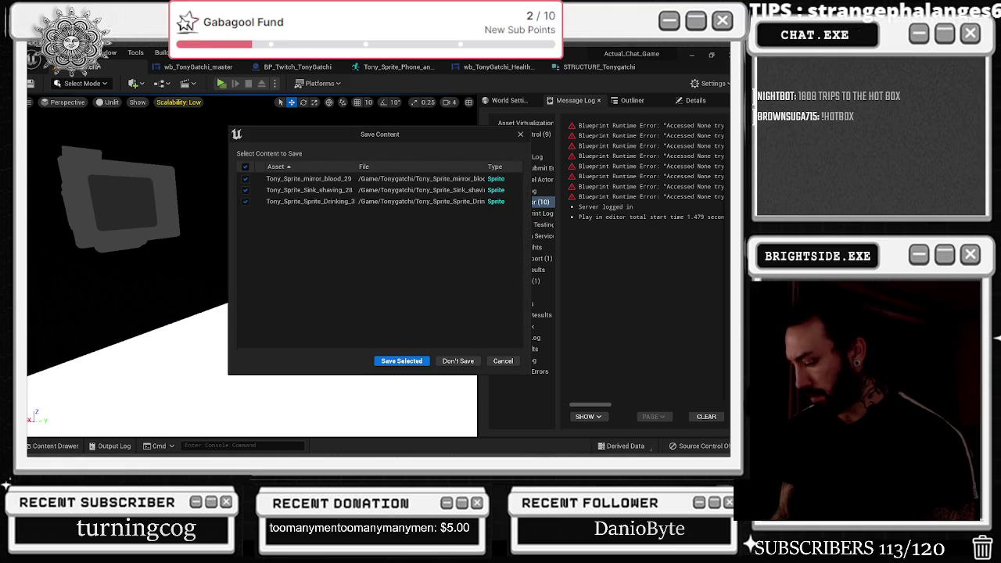
{"action": "left_click", "coordinate": [402, 361]}
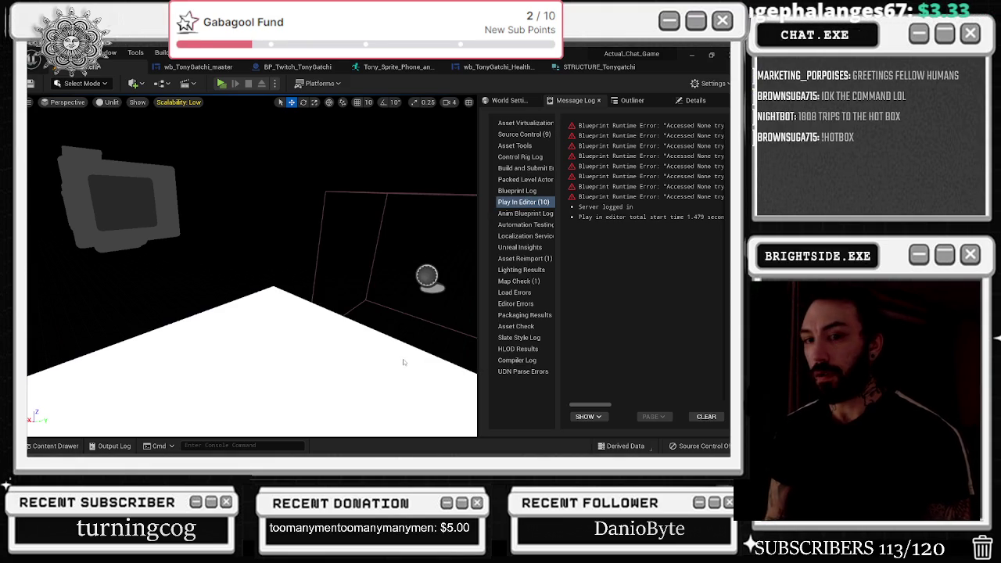
{"action": "key", "text": "alt+Tab"}
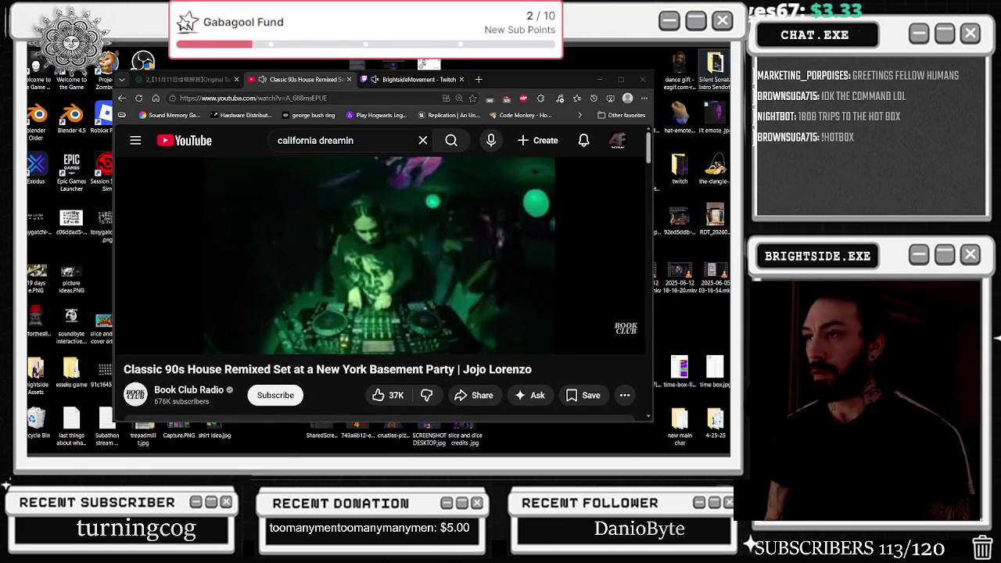
Step: Move the Edge window toward the lower right and open File Explorer
{"action": "mouse_move", "coordinate": [319, 452]}
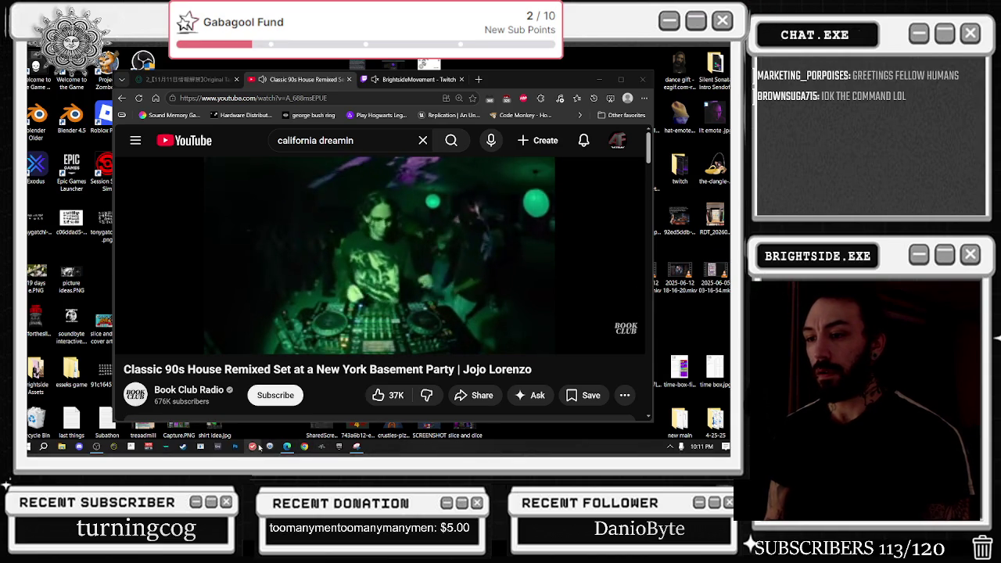
{"action": "mouse_move", "coordinate": [525, 90]}
{"action": "left_mouse_down"}
{"action": "mouse_move", "coordinate": [572, 137]}
{"action": "mouse_move", "coordinate": [716, 119]}
{"action": "mouse_move", "coordinate": [762, 308]}
{"action": "mouse_move", "coordinate": [739, 326]}
{"action": "mouse_move", "coordinate": [509, 226]}
{"action": "mouse_move", "coordinate": [549, 103]}
{"action": "mouse_move", "coordinate": [563, 97]}
{"action": "left_mouse_up"}
{"action": "mouse_move", "coordinate": [211, 455]}
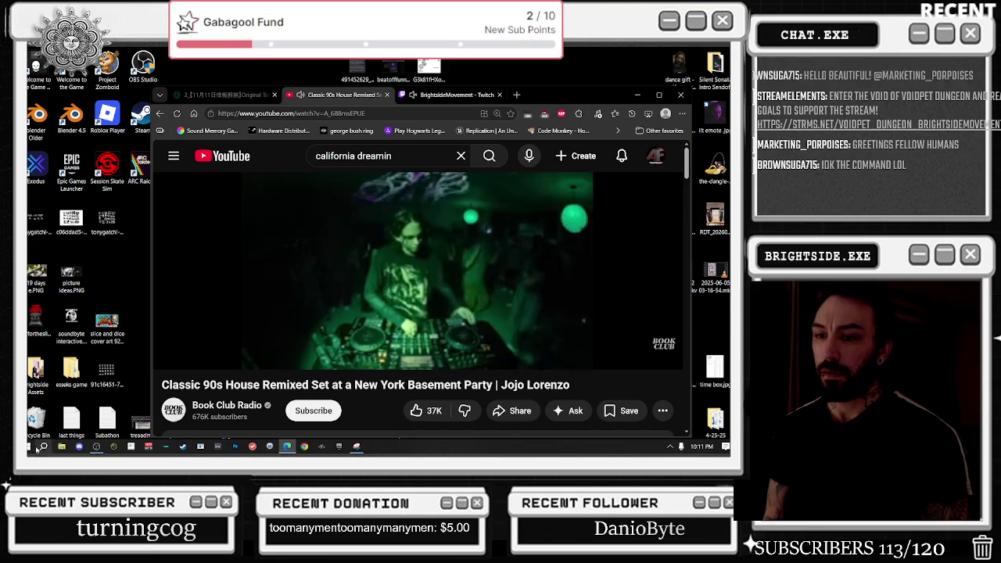
{"action": "left_click", "coordinate": [62, 446]}
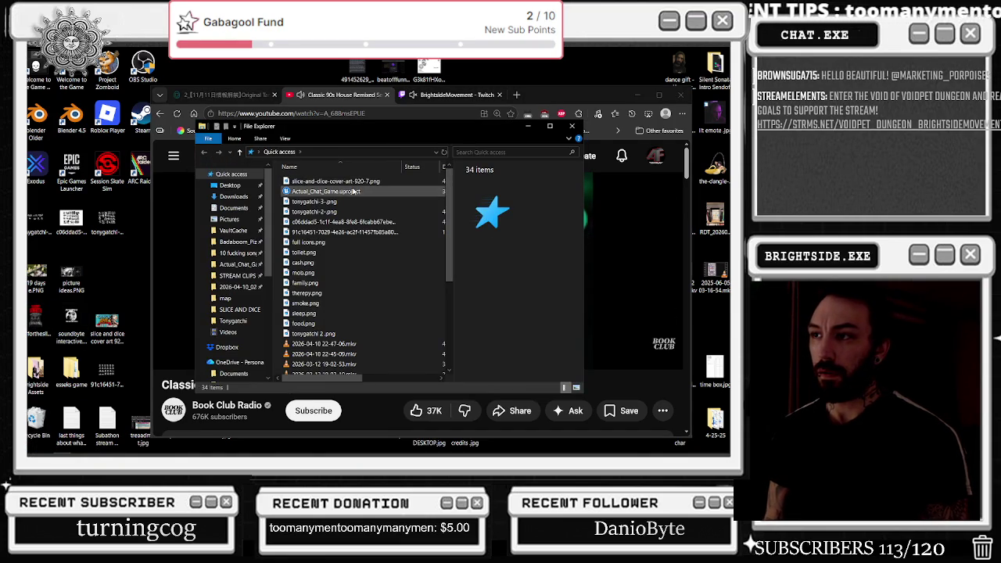
{"action": "right_click", "coordinate": [509, 446]}
{"action": "left_click", "coordinate": [525, 407]}
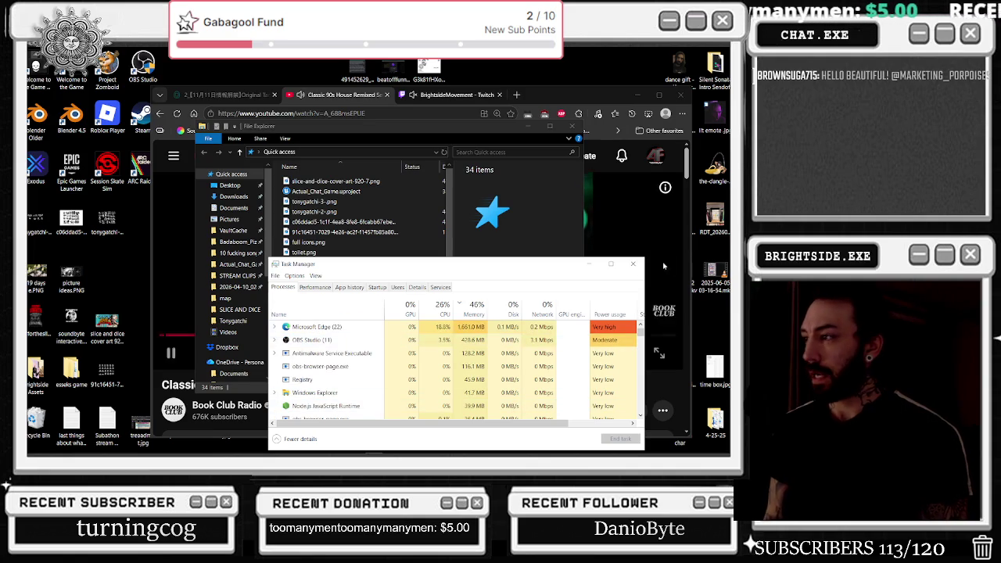
{"action": "scroll", "coordinate": [436, 365], "scroll_direction": "down", "scroll_amount": 3}
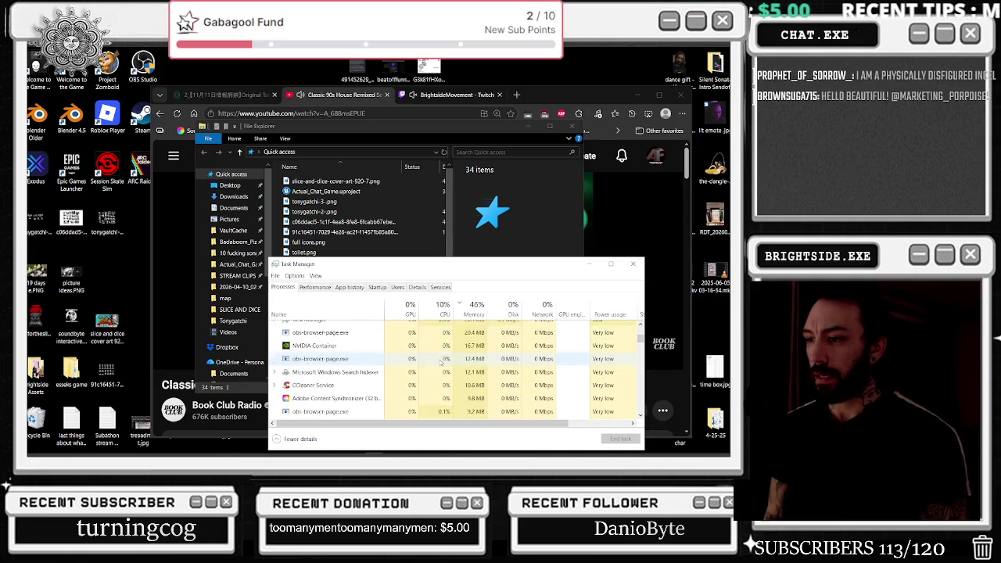
{"action": "left_click", "coordinate": [438, 373]}
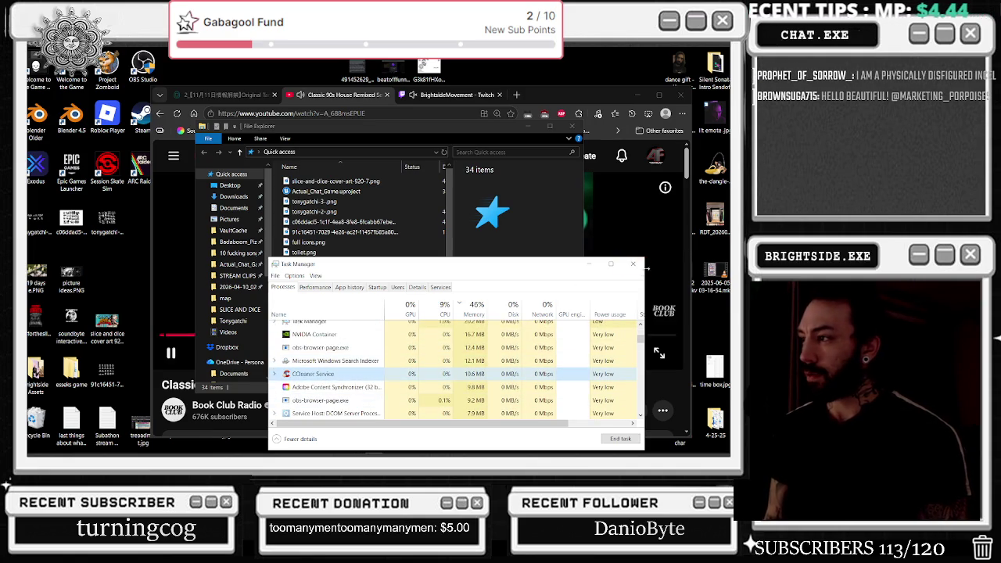
{"action": "left_click", "coordinate": [632, 264]}
{"action": "left_click", "coordinate": [391, 191]}
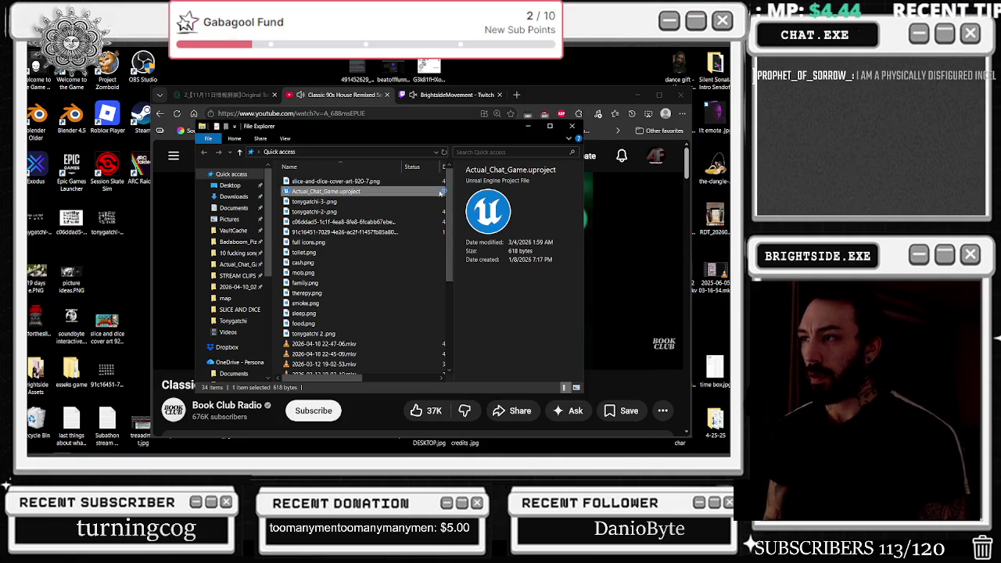
{"action": "left_click", "coordinate": [571, 125]}
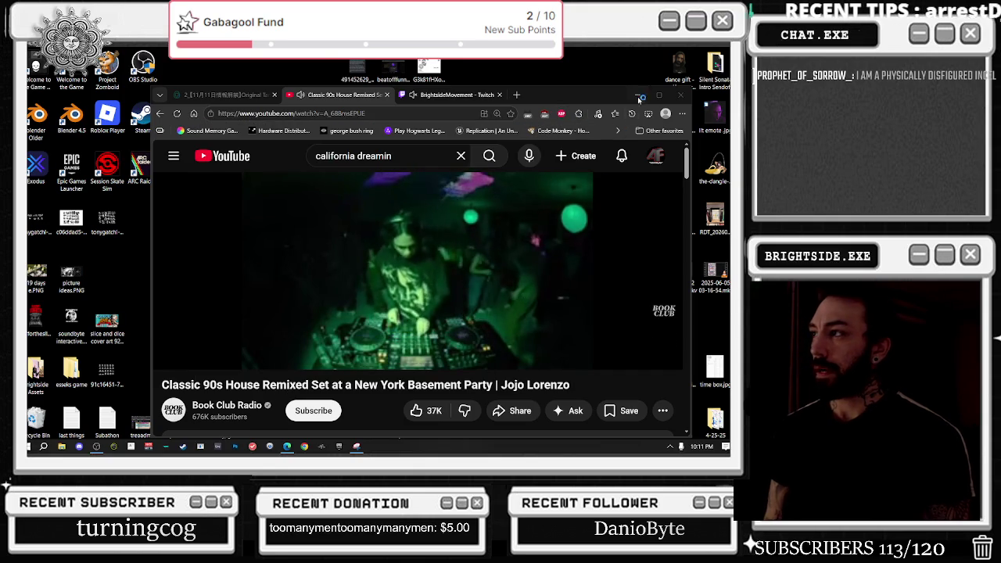
Step: Maximize Edge and start the 48:44 'nutty dutty grimey ukg' radio mix from the YouTube recommendations
{"action": "left_click", "coordinate": [658, 95]}
{"action": "scroll", "coordinate": [331, 252], "scroll_direction": "down", "scroll_amount": 1}
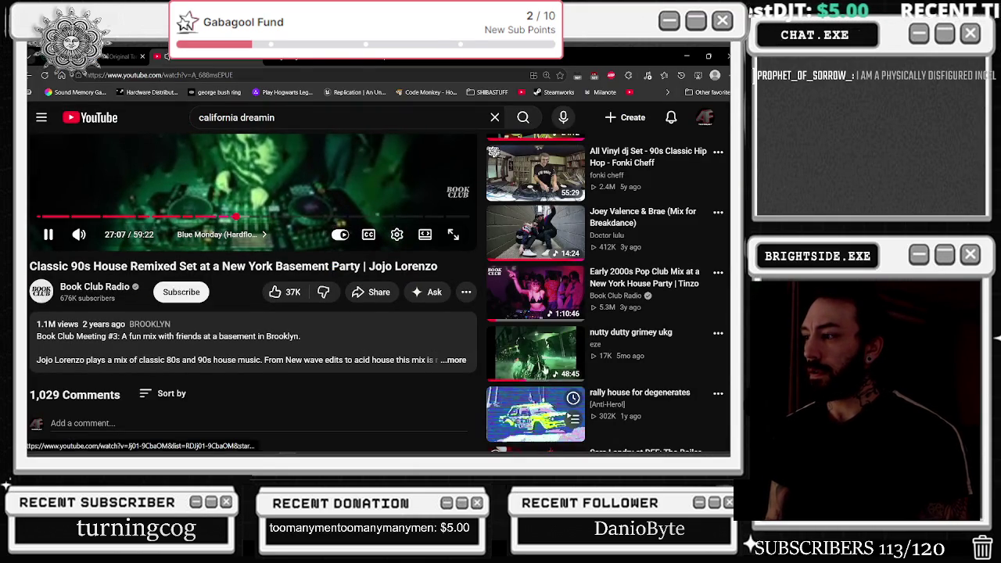
{"action": "mouse_move", "coordinate": [488, 455]}
{"action": "left_click", "coordinate": [531, 344]}
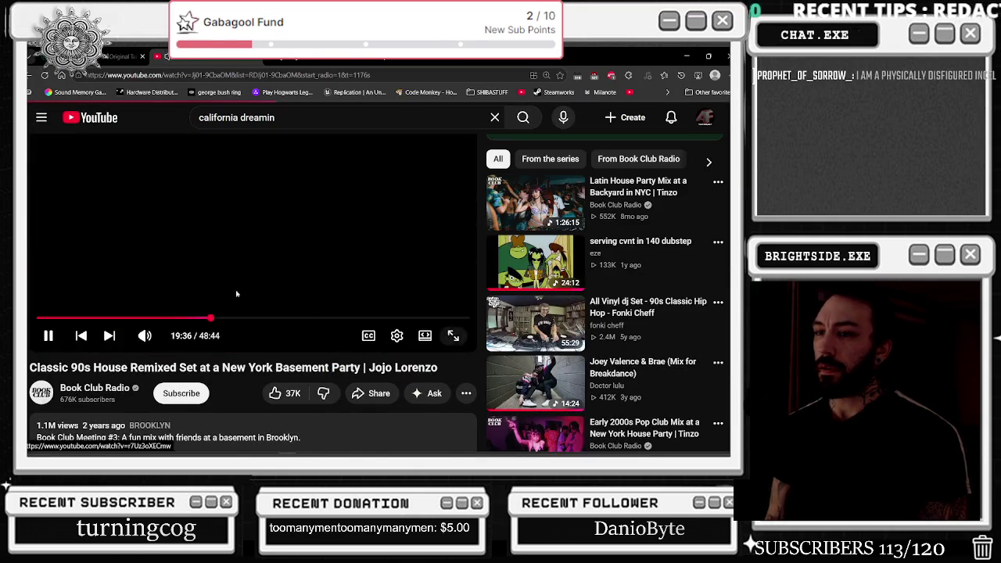
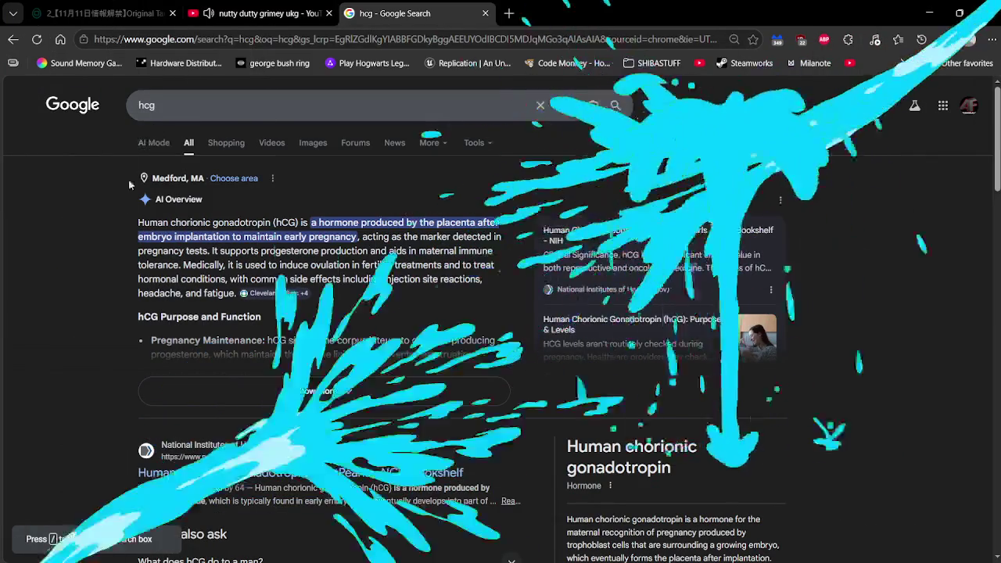
Step: Enlarge the Google results page and highlight the opening words of the hCG definition
{"action": "key", "text": "ctrl+plus"}
{"action": "key", "text": "ctrl+plus"}
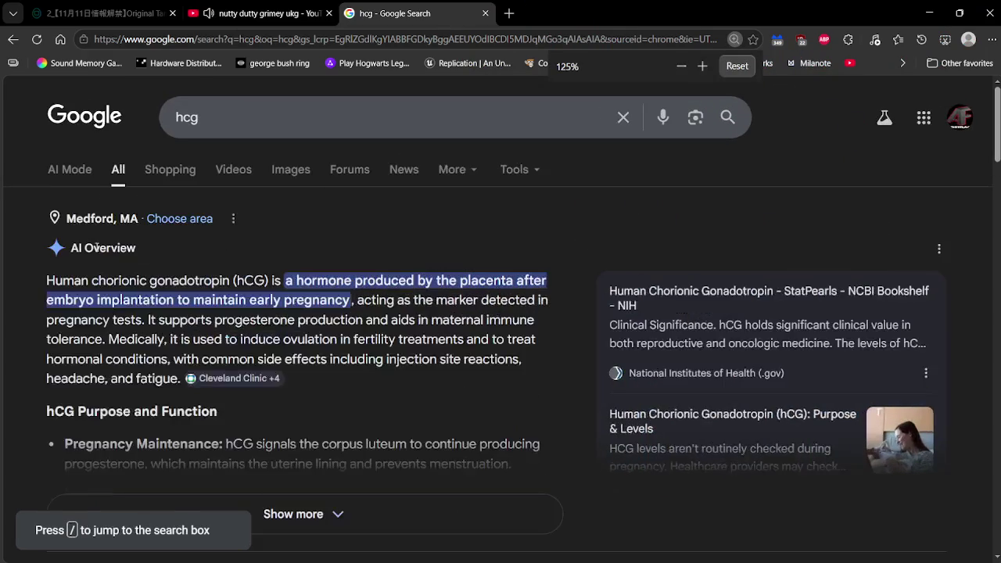
{"action": "mouse_move", "coordinate": [71, 279]}
{"action": "left_mouse_down"}
{"action": "mouse_move", "coordinate": [139, 293]}
{"action": "mouse_move", "coordinate": [149, 283]}
{"action": "left_mouse_up"}
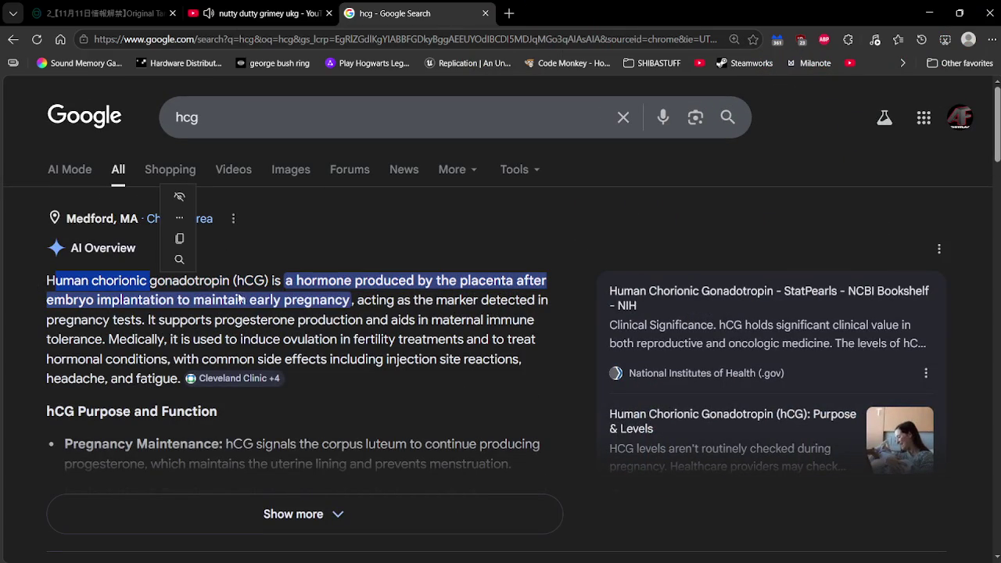
{"action": "left_click", "coordinate": [263, 280]}
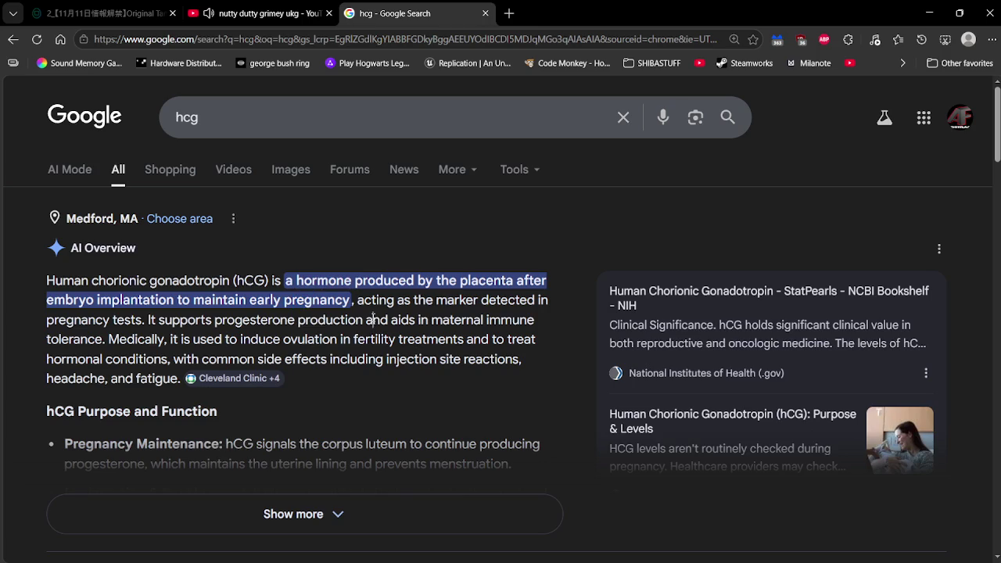
Step: Expand the AI Overview and scroll through the fuller hCG explanation and its sources
{"action": "left_click", "coordinate": [188, 521]}
{"action": "scroll", "coordinate": [172, 429], "scroll_direction": "down", "scroll_amount": 2}
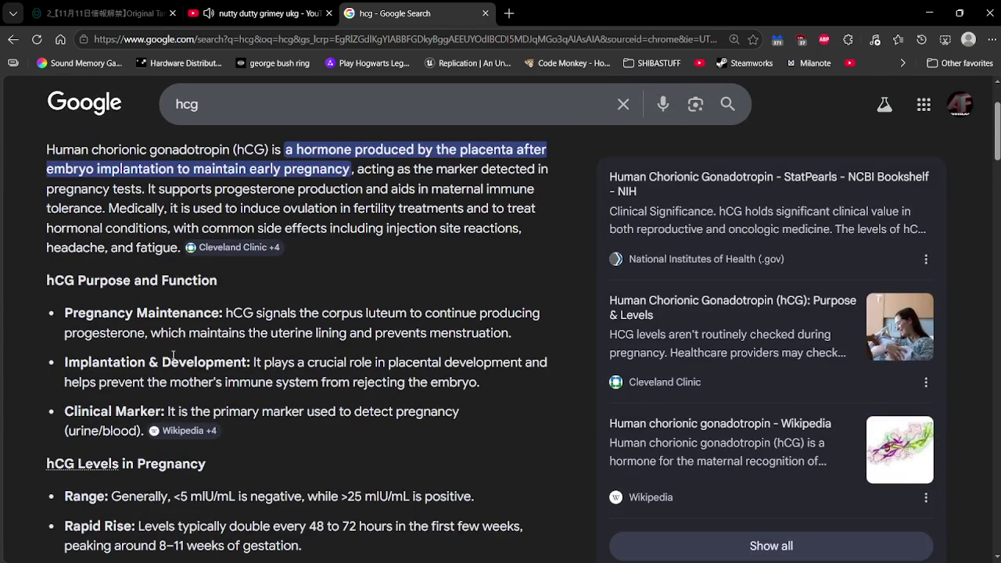
{"action": "left_click", "coordinate": [186, 430]}
{"action": "scroll", "coordinate": [346, 461], "scroll_direction": "down", "scroll_amount": 5}
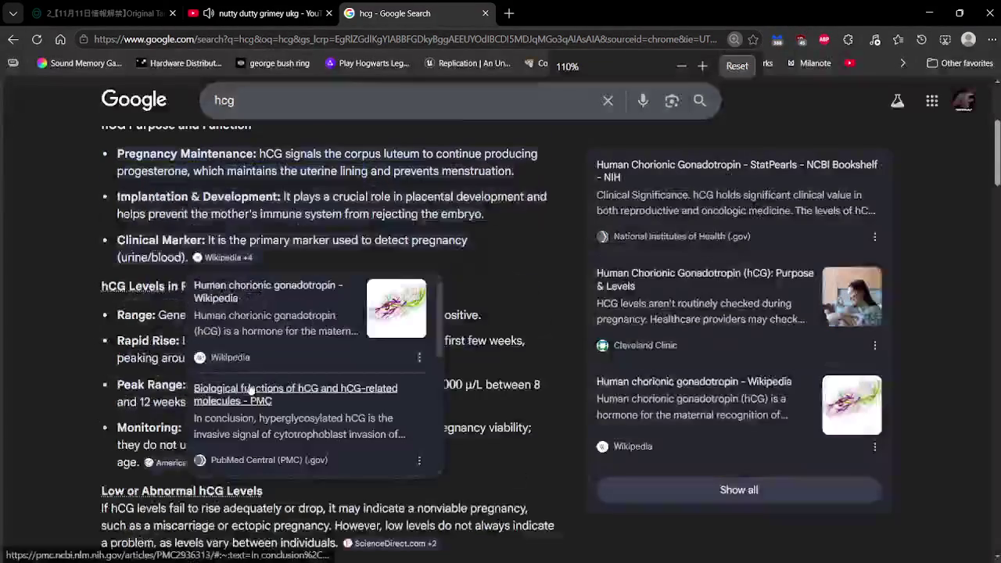
{"action": "scroll", "coordinate": [503, 443], "scroll_direction": "down", "scroll_amount": 3}
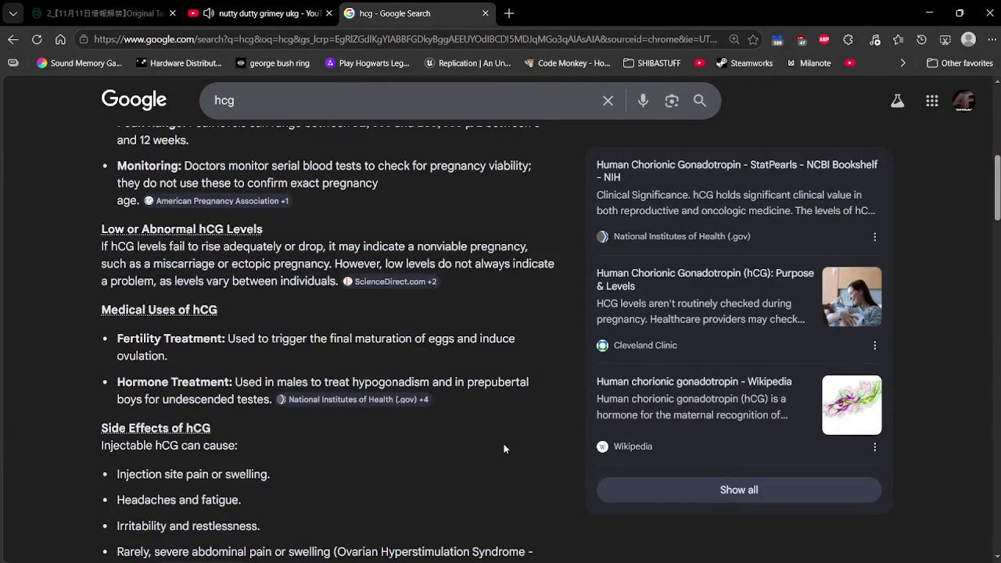
{"action": "scroll", "coordinate": [504, 443], "scroll_direction": "down", "scroll_amount": 2}
{"action": "scroll", "coordinate": [503, 445], "scroll_direction": "down", "scroll_amount": 1}
{"action": "scroll", "coordinate": [504, 446], "scroll_direction": "up", "scroll_amount": 5}
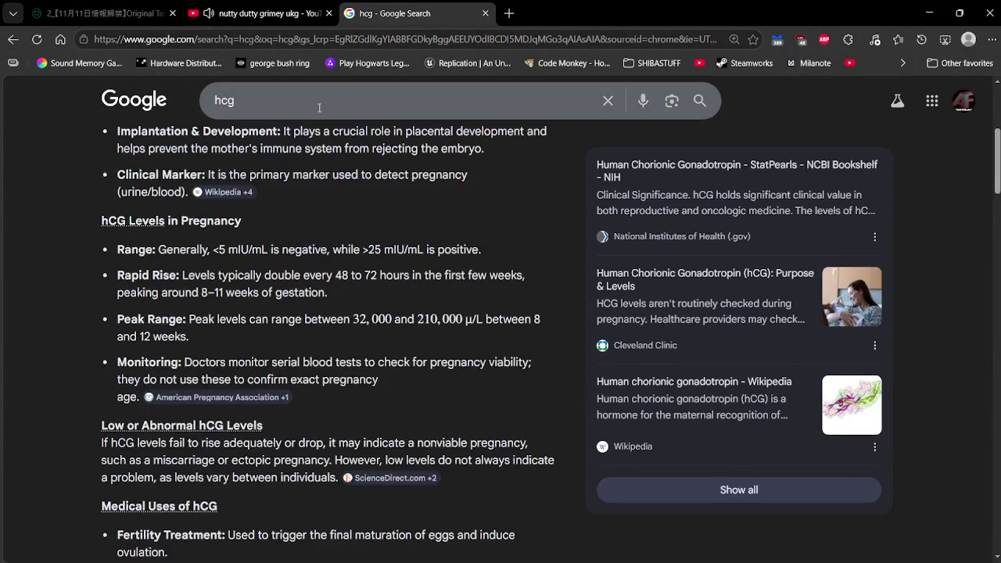
{"action": "left_click", "coordinate": [316, 104]}
Step: Replace the query and search Google for 'how do they get hcg'
{"action": "type", "text": "how to"}
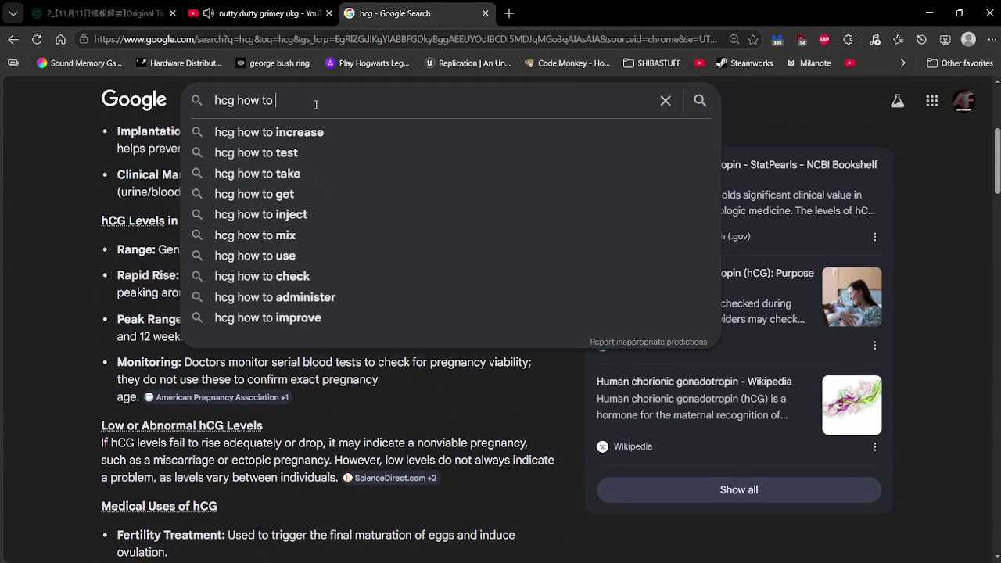
{"action": "key", "text": "ctrl+a"}
{"action": "key", "text": "BackSpace"}
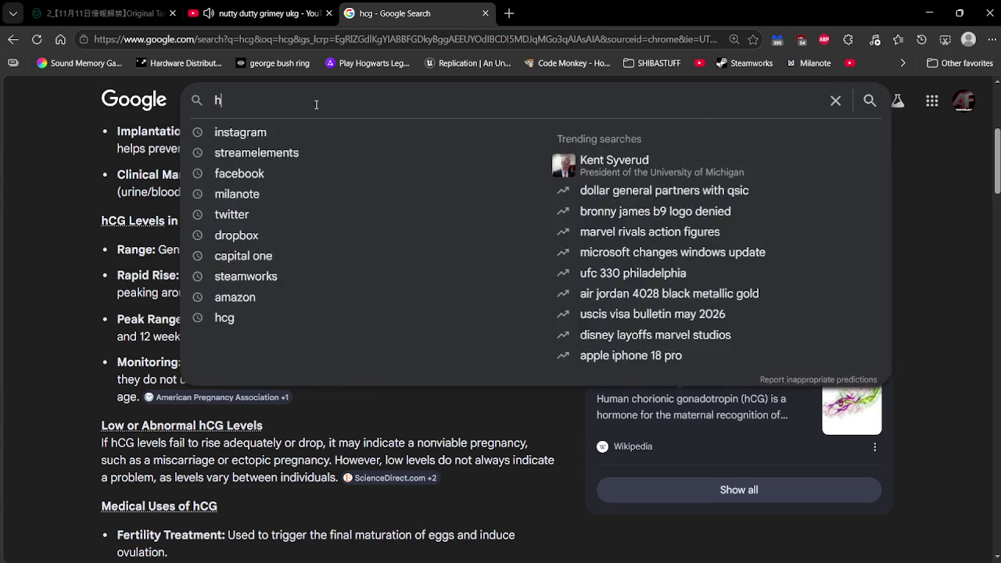
{"action": "type", "text": "how do they sy"}
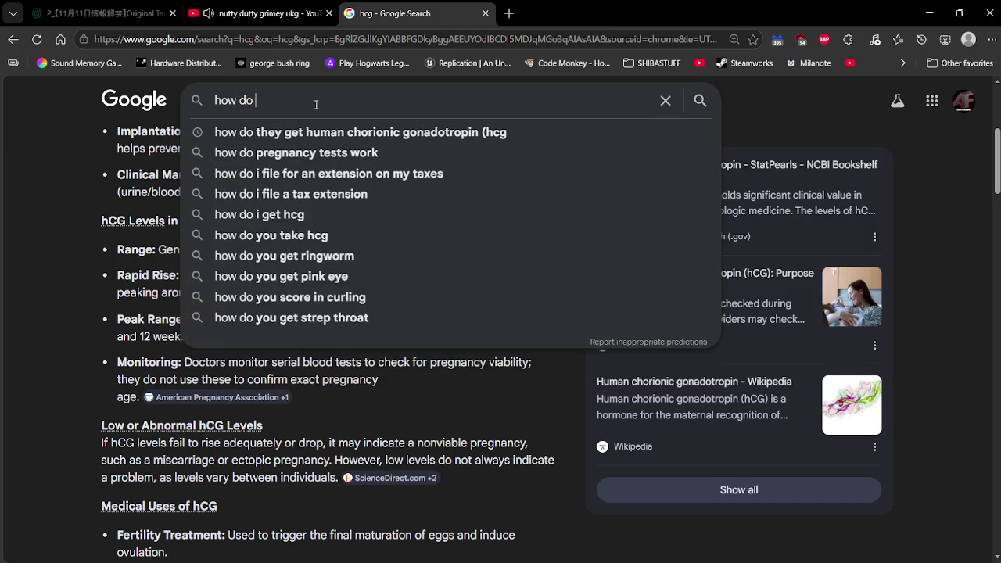
{"action": "key", "text": "BackSpace"}
{"action": "key", "text": "BackSpace"}
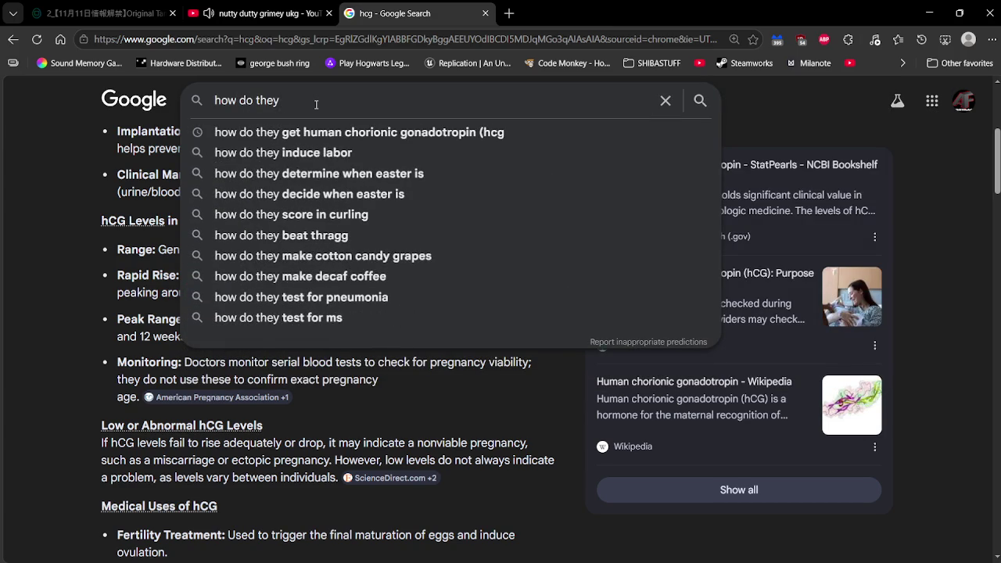
{"action": "type", "text": "get g"}
{"action": "key", "text": "BackSpace"}
{"action": "type", "text": "hc"}
{"action": "type", "text": "g"}
{"action": "key", "text": "Return"}
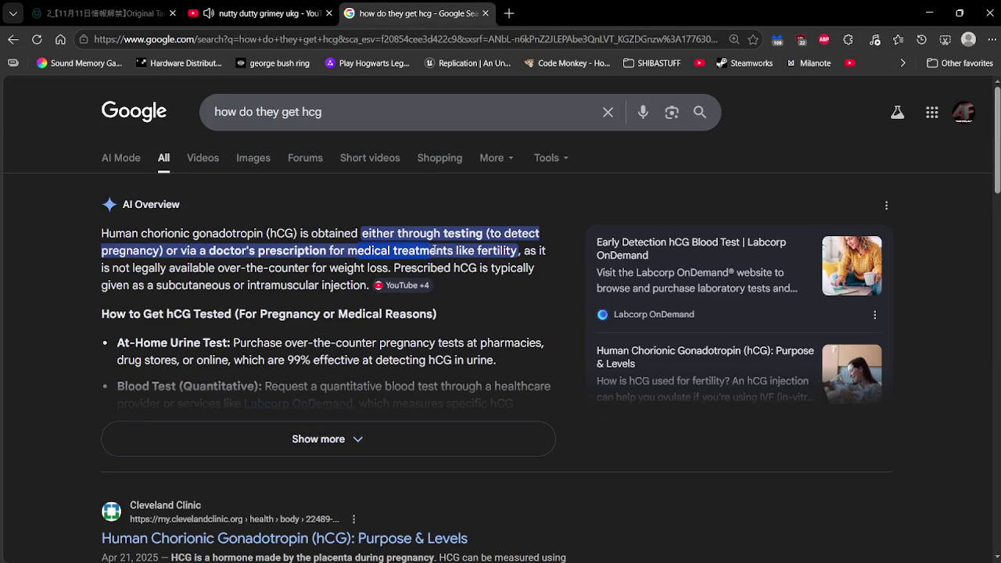
Step: Expand the overview on obtaining hCG and rerun the search with a revised query
{"action": "left_click", "coordinate": [440, 426]}
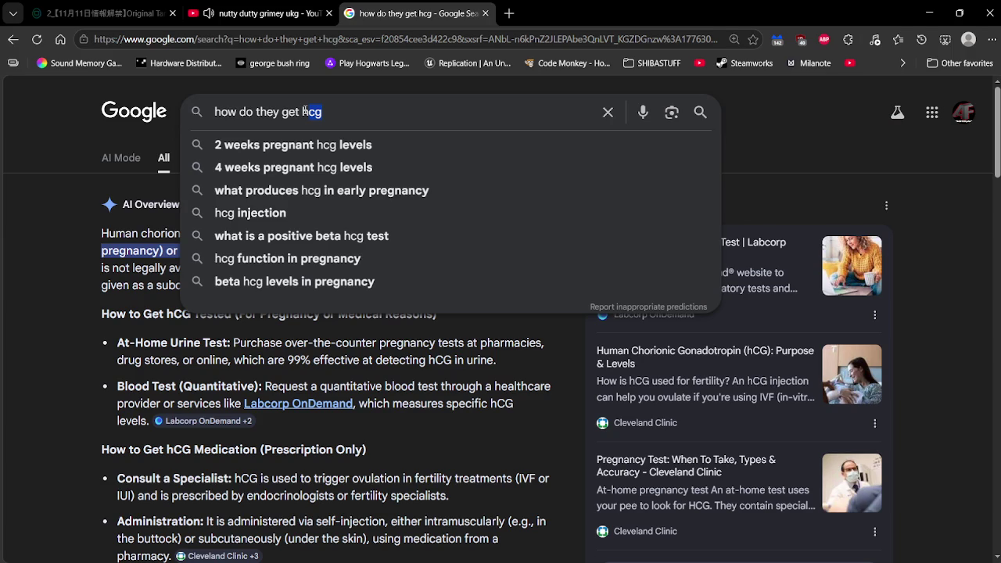
{"action": "type", "text": "gc"}
{"action": "key", "text": "BackSpace"}
{"action": "key", "text": "BackSpace"}
{"action": "type", "text": "hc"}
{"action": "key", "text": "BackSpace"}
{"action": "key", "text": "BackSpace"}
{"action": "type", "text": "gc"}
{"action": "key", "text": "Return"}
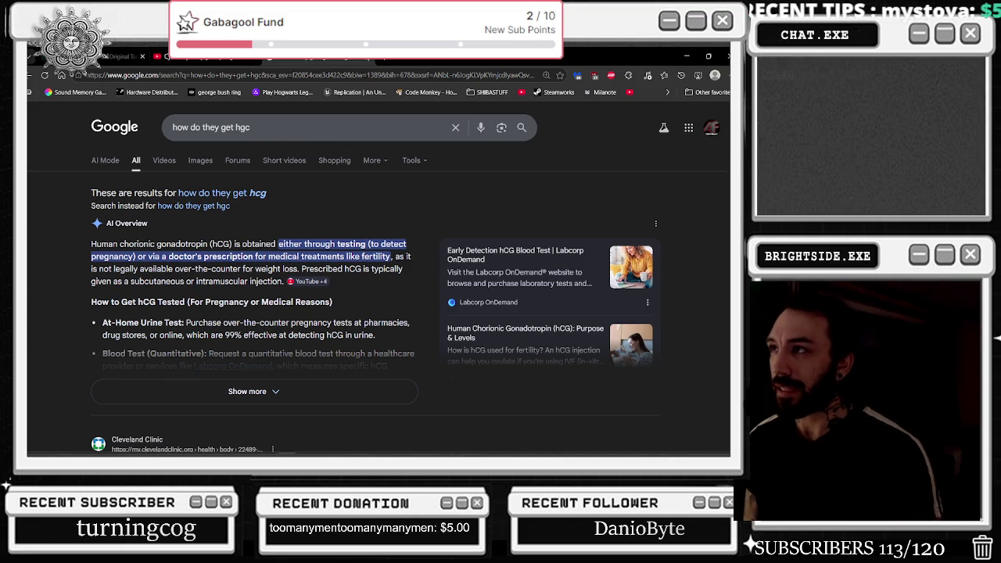
Step: Switch to the YouTube tab, shrink the browser window, and bring Unreal Editor forward
{"action": "key", "text": "ctrl+shift+Tab"}
{"action": "key", "text": "super+Down"}
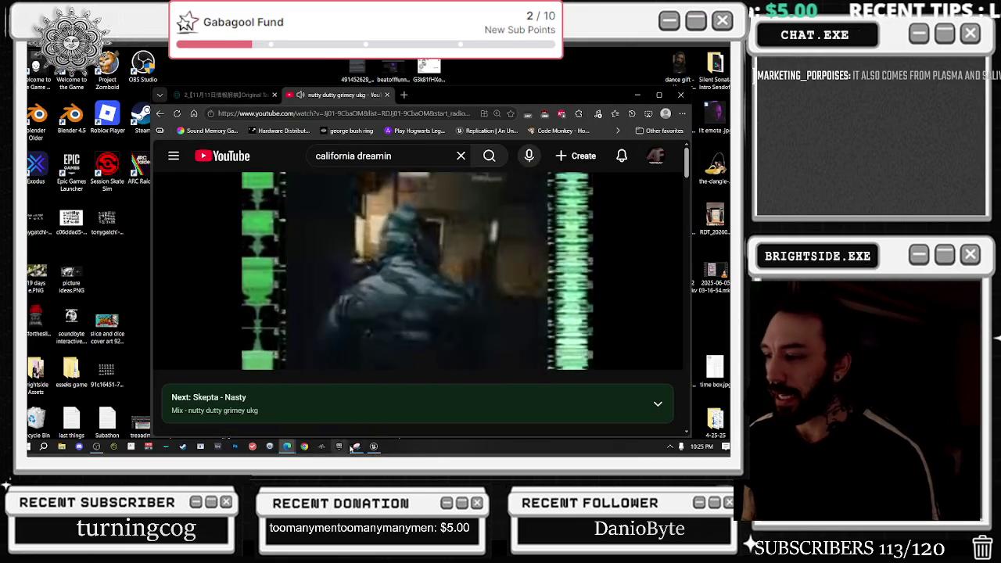
{"action": "key", "text": "alt+Tab"}
Step: Look around the office level and list the Tonygatchi folder's assets, then return to the browser
{"action": "left_click_drag", "start_coordinate": [341, 340], "coordinate": [344, 342]}
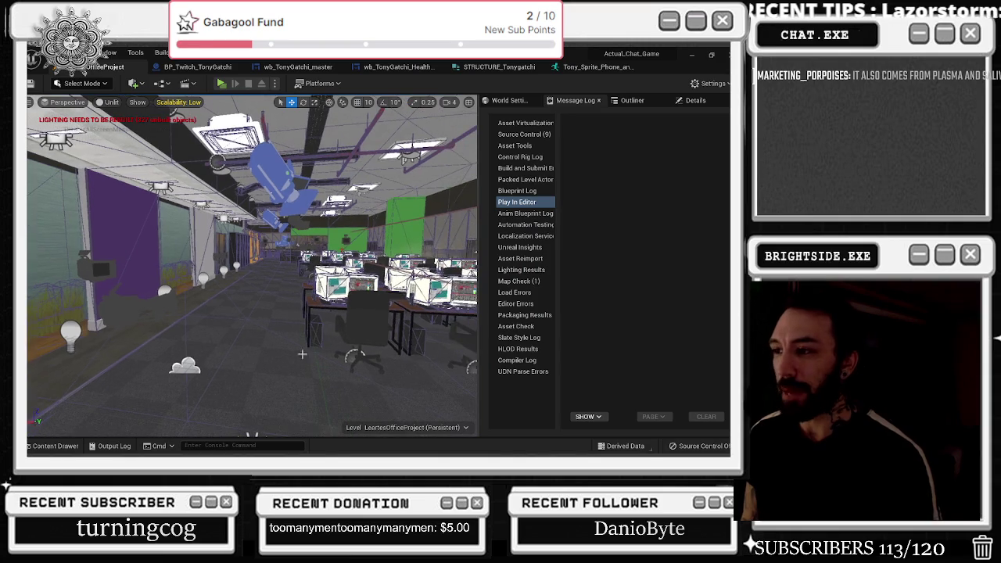
{"action": "left_click", "coordinate": [67, 443]}
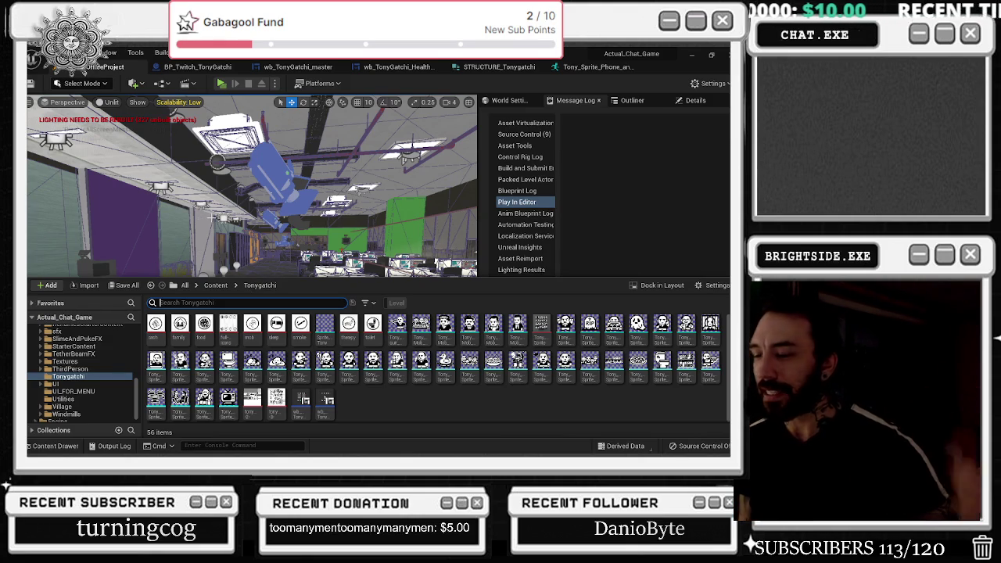
{"action": "left_click_drag", "start_coordinate": [216, 219], "coordinate": [215, 218]}
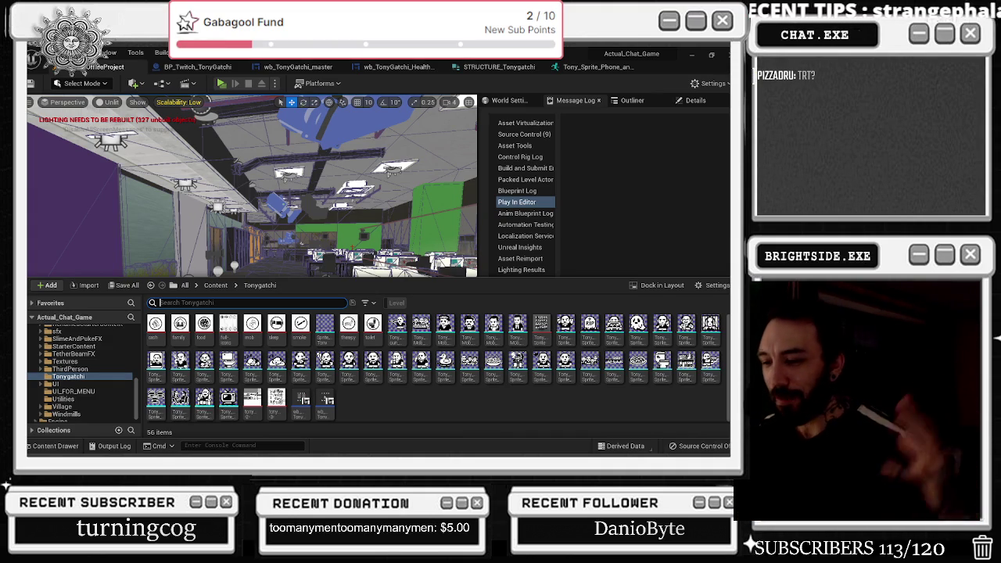
{"action": "key", "text": "alt+Tab"}
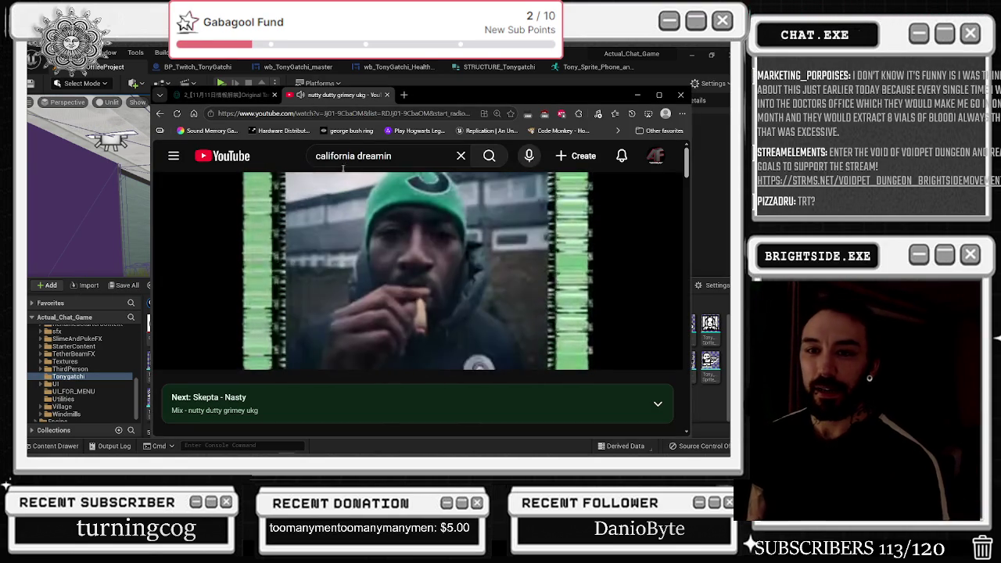
Step: Search Google for 'how do they obtain hcg' in a new tab
{"action": "left_click", "coordinate": [404, 96]}
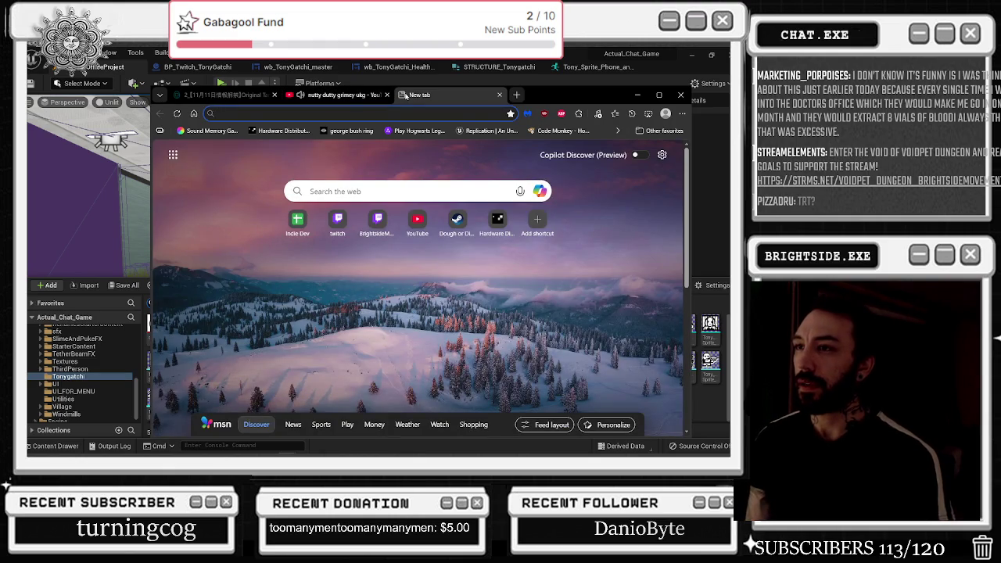
{"action": "type", "text": "how to"}
{"action": "key", "text": "BackSpace"}
{"action": "key", "text": "BackSpace"}
{"action": "type", "text": "do they obtra"}
{"action": "key", "text": "BackSpace"}
{"action": "key", "text": "BackSpace"}
{"action": "type", "text": "ain hcg"}
{"action": "key", "text": "Return"}
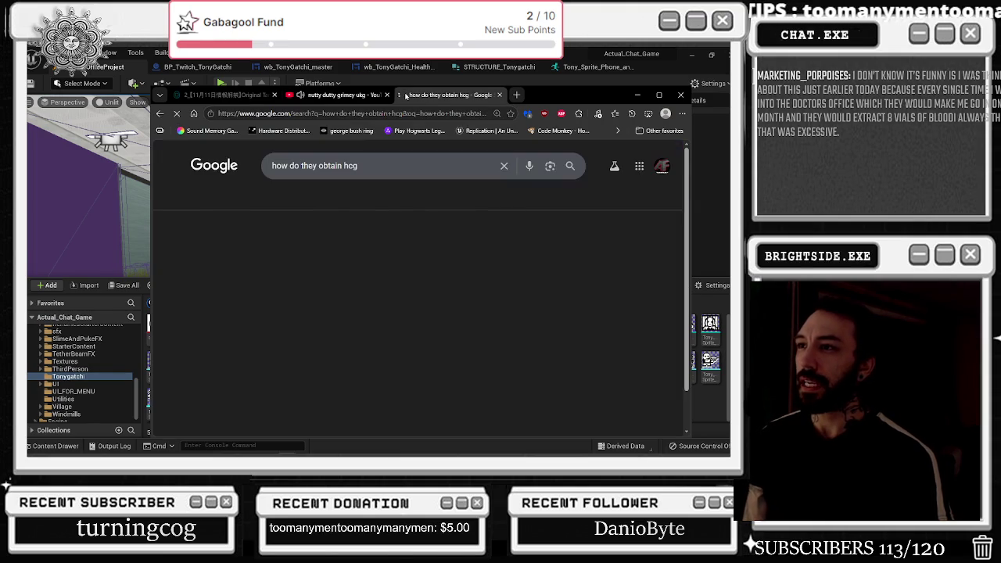
Step: Retry the query ending in 'hch' and 'hgc', then choose the correctly spelled 'hcg' search
{"action": "left_click", "coordinate": [399, 165]}
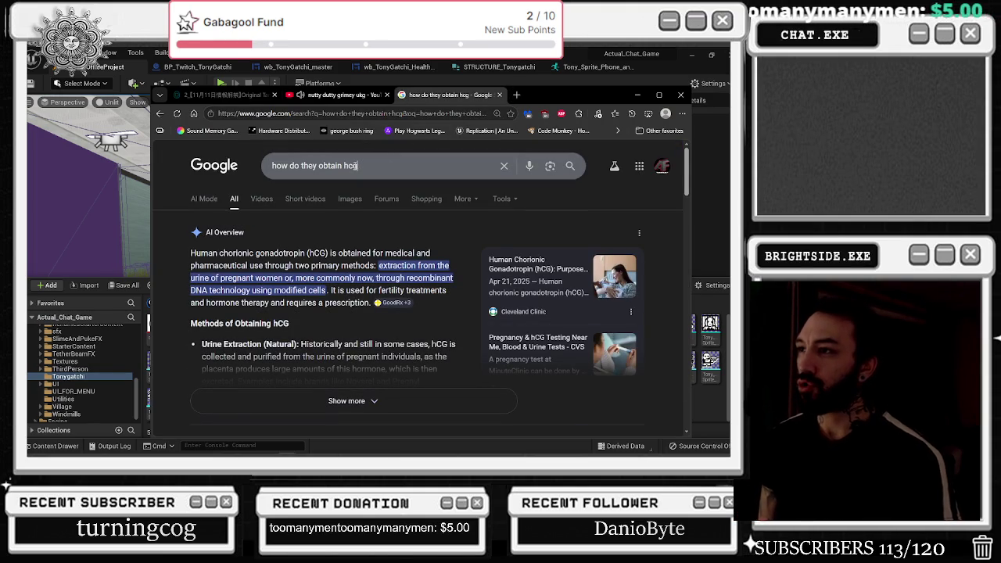
{"action": "key", "text": "BackSpace"}
{"action": "type", "text": "h"}
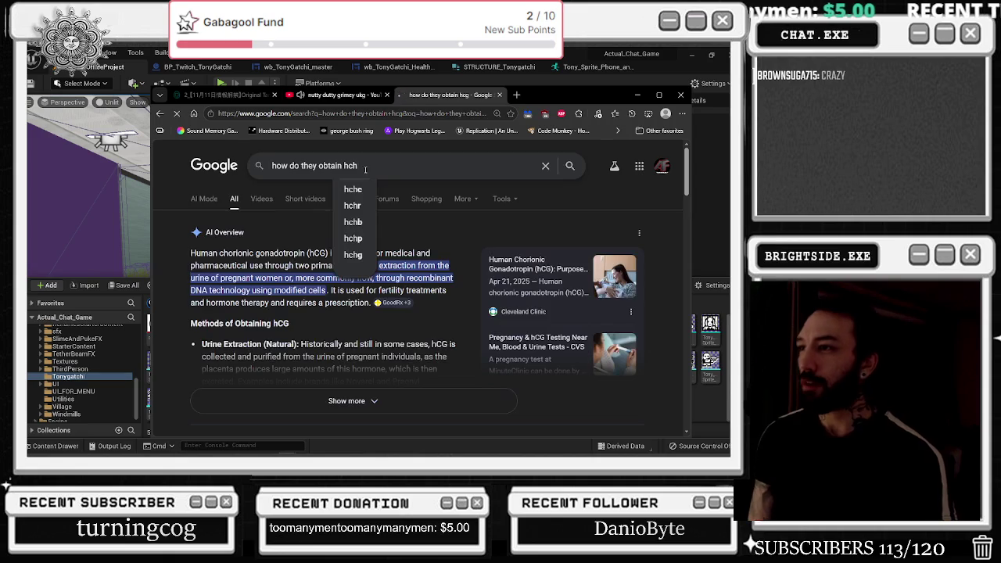
{"action": "key", "text": "Return"}
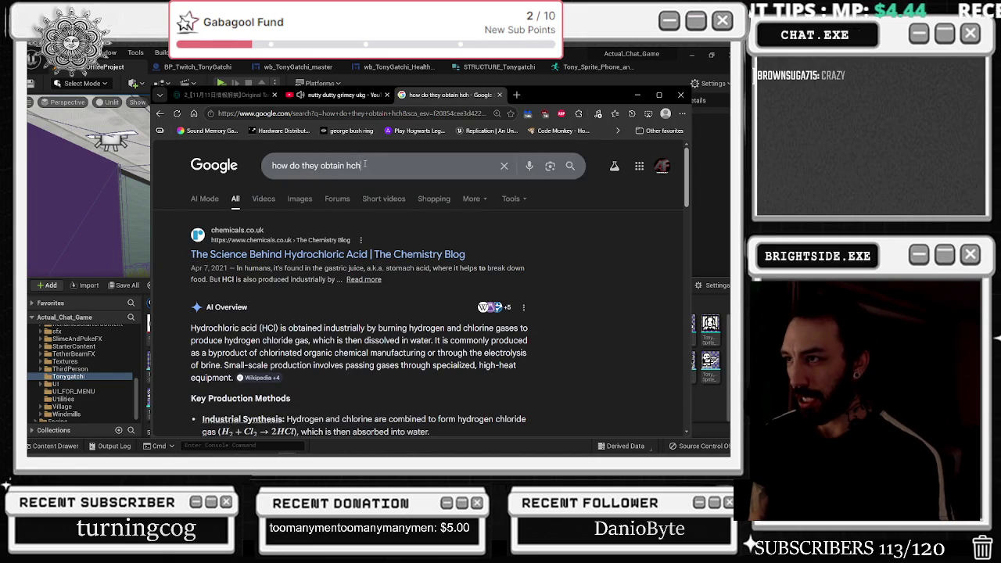
{"action": "type", "text": "gc"}
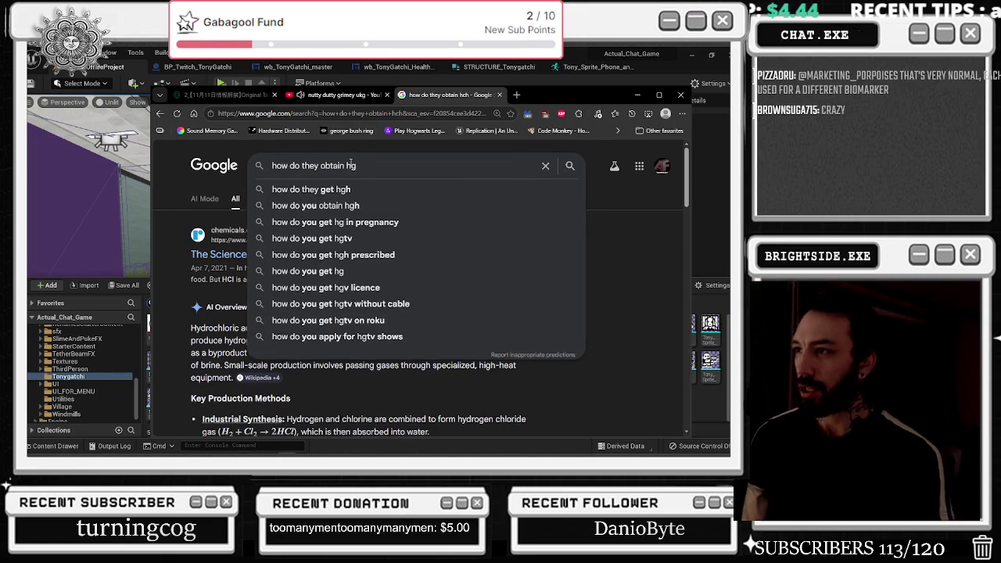
{"action": "key", "text": "Return"}
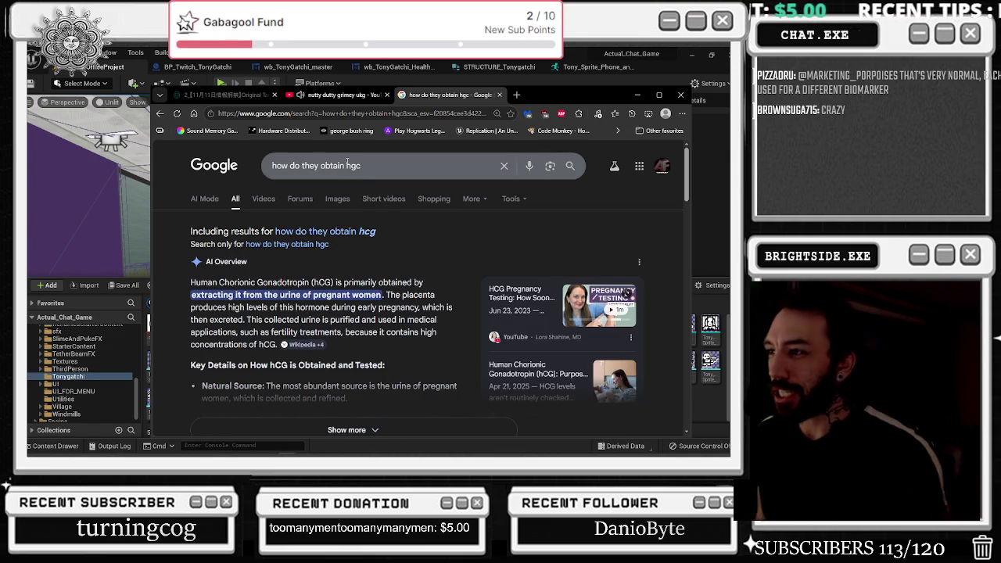
{"action": "left_click", "coordinate": [350, 232]}
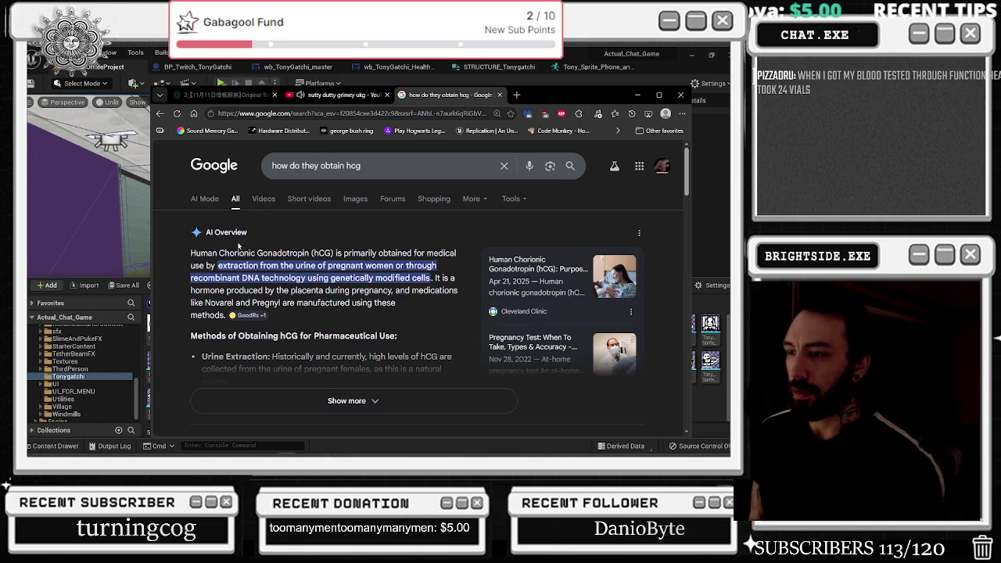
Step: Select the AI Overview's first sentence, then narrow the selection to the extraction methods phrase
{"action": "left_click_drag", "start_coordinate": [190, 256], "coordinate": [189, 252]}
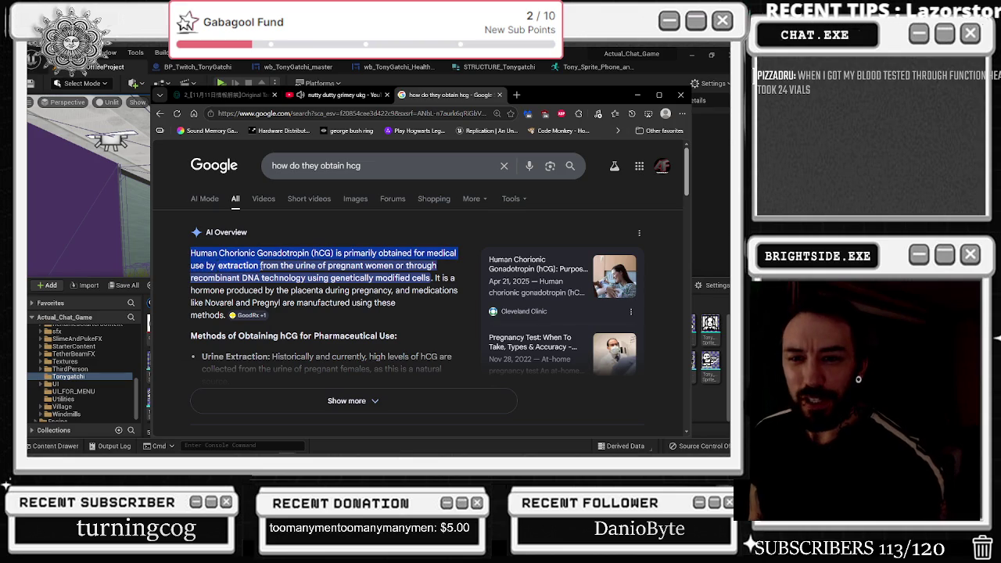
{"action": "left_click_drag", "start_coordinate": [262, 264], "coordinate": [263, 267]}
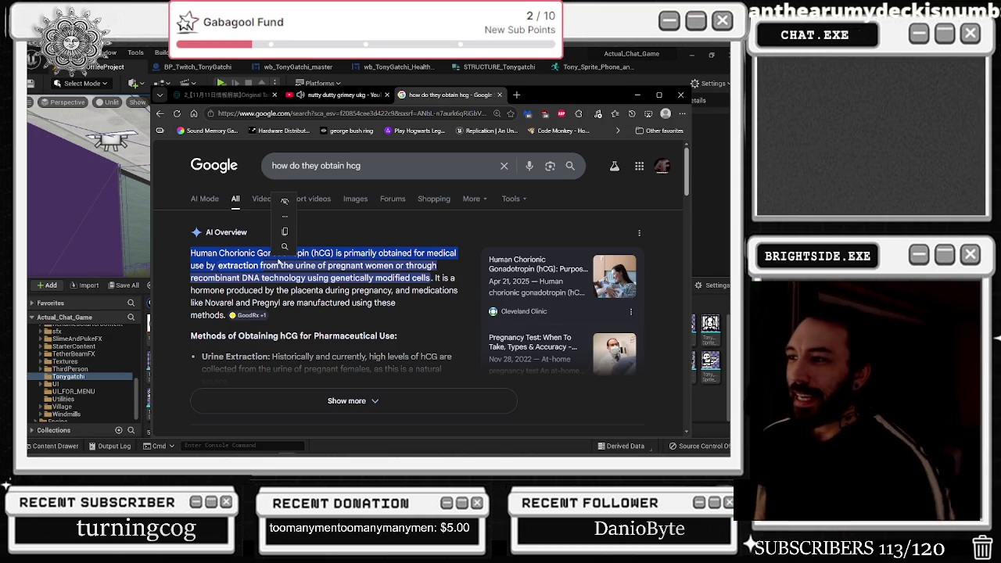
{"action": "left_click_drag", "start_coordinate": [272, 261], "coordinate": [367, 289]}
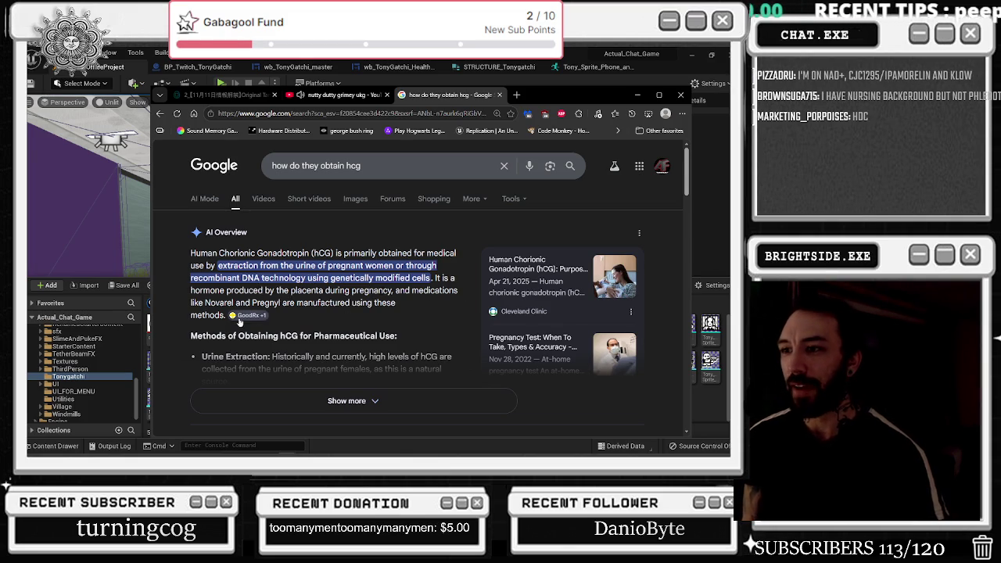
Step: Expand the full AI Overview, highlight 'like Novarel and Pregnyl', and close the Google tab
{"action": "left_click", "coordinate": [348, 393]}
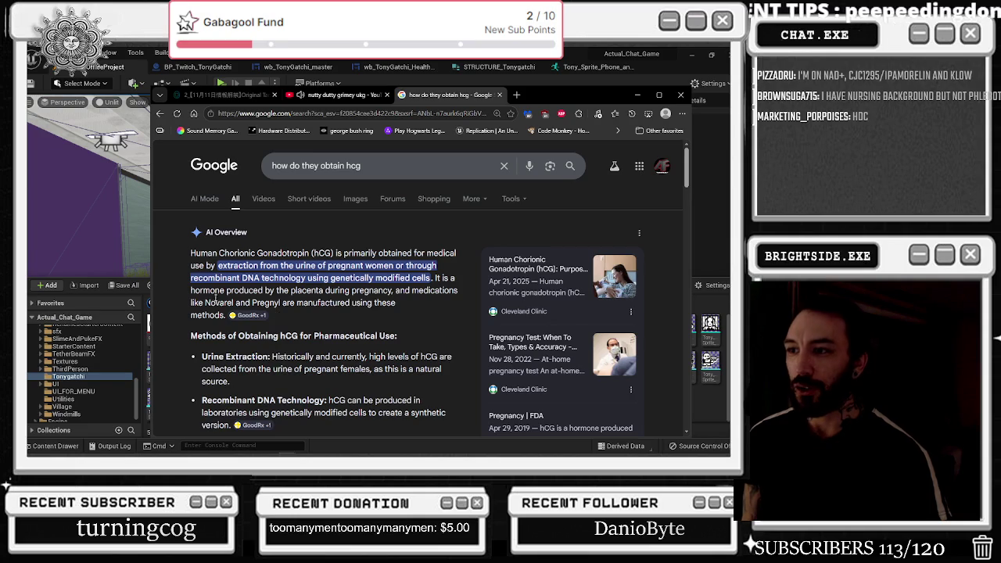
{"action": "left_click_drag", "start_coordinate": [191, 302], "coordinate": [280, 304]}
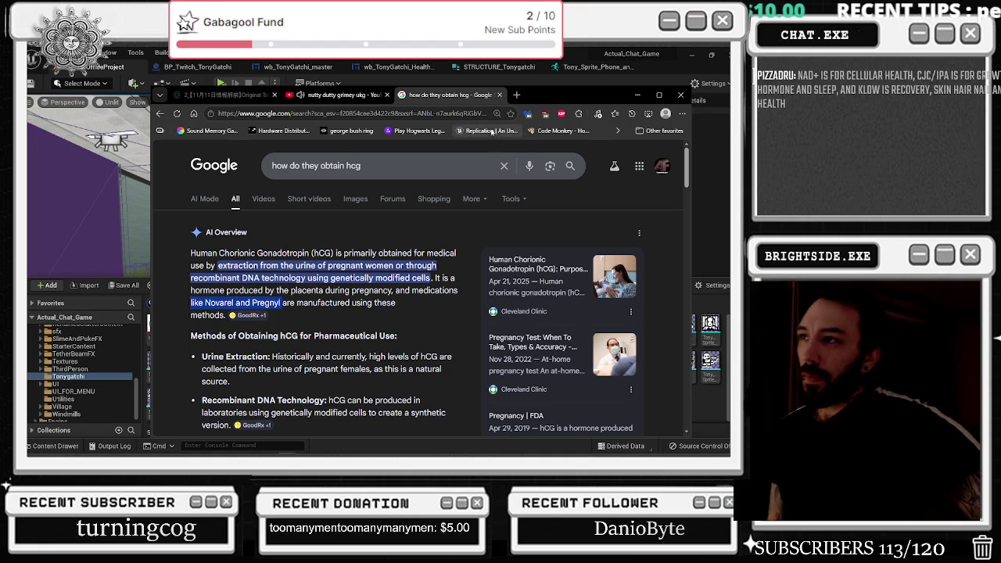
{"action": "left_click", "coordinate": [498, 95]}
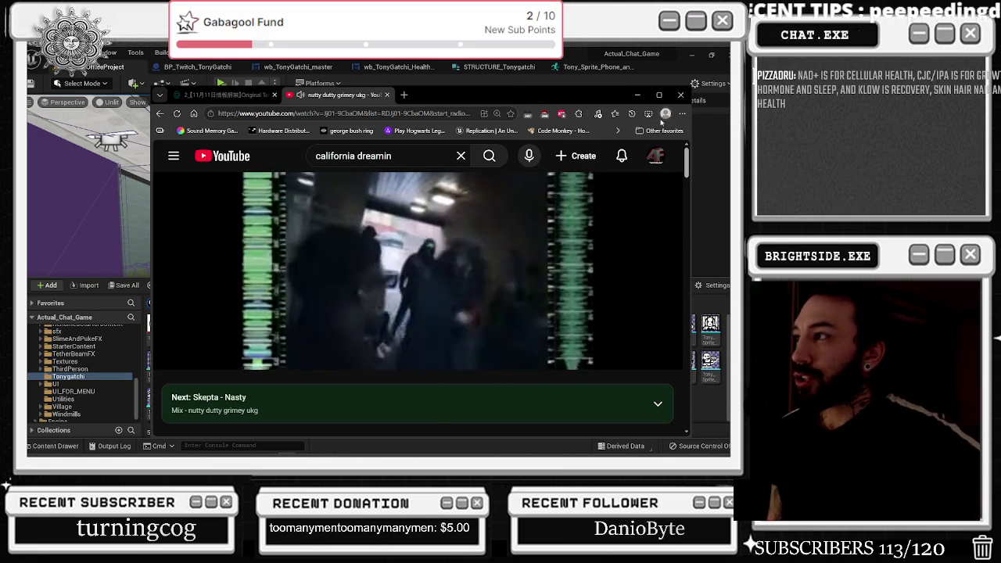
Step: Minimize the browser to return to Unreal Editor and open the File menu
{"action": "left_click", "coordinate": [637, 95]}
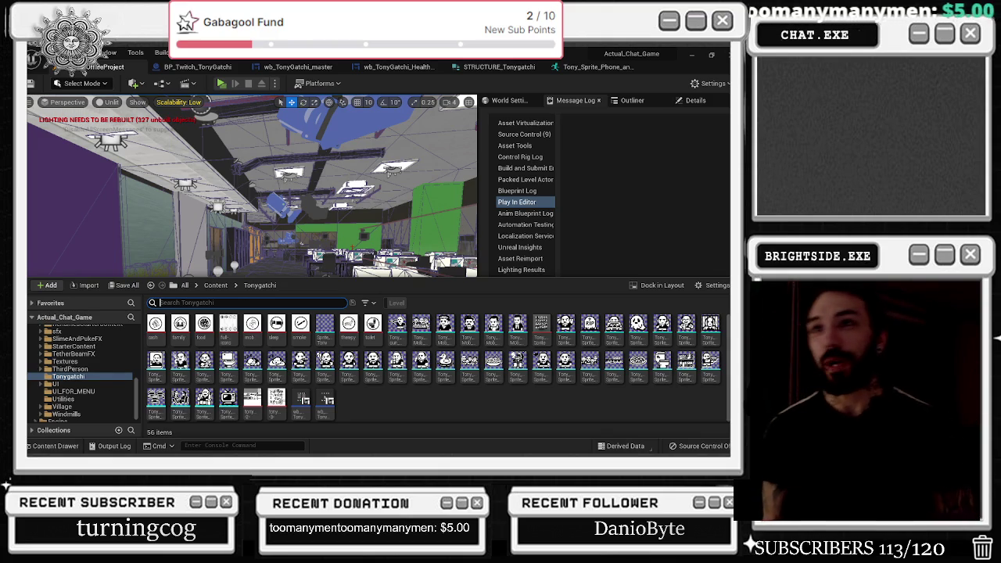
{"action": "left_click", "coordinate": [86, 52]}
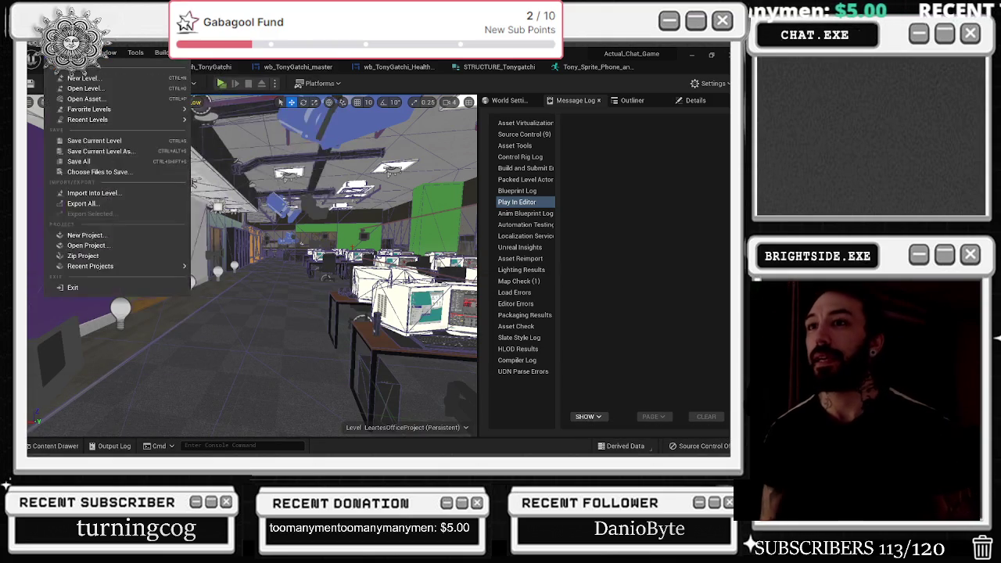
Step: Load the TonyGatchi level from File > Favorite/Recent Levels
{"action": "mouse_move", "coordinate": [35, 52]}
{"action": "mouse_move", "coordinate": [117, 119]}
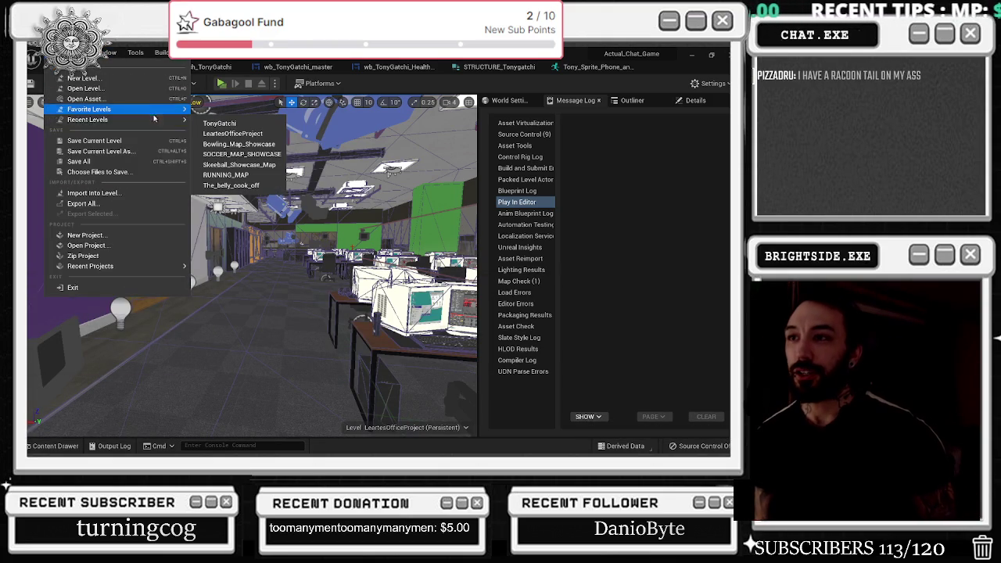
{"action": "left_click", "coordinate": [220, 133]}
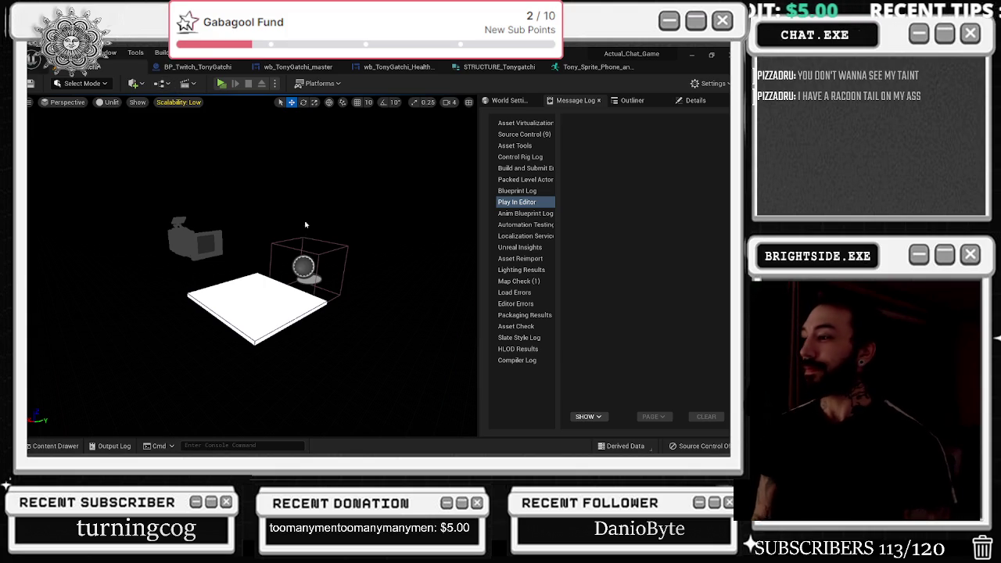
Step: Review the Tony phone sprite, STRUCTURE_Tonygatchi, both widget tabs, and the BP_Twitch_TonyGatchi Event Graph
{"action": "left_click", "coordinate": [570, 68]}
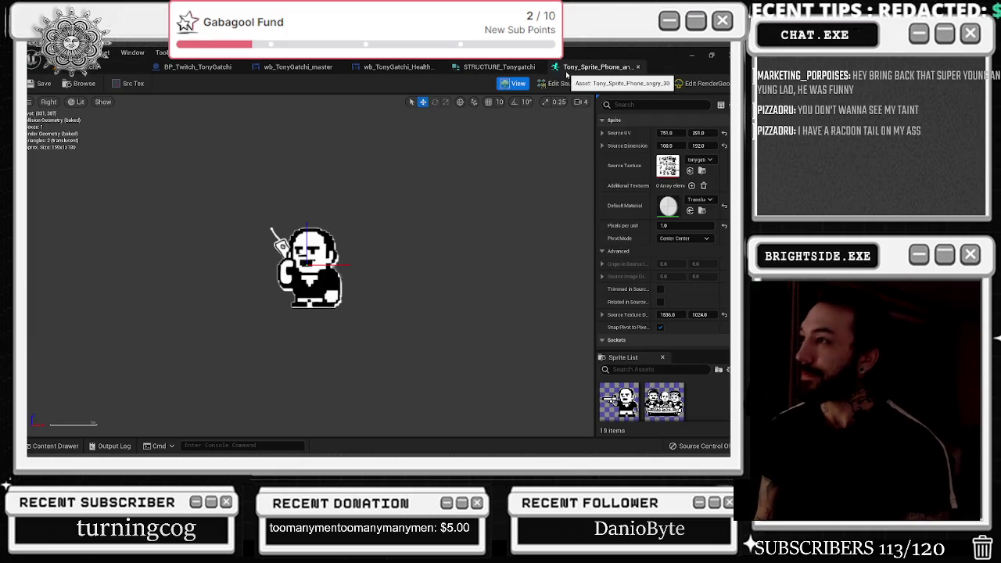
{"action": "left_click", "coordinate": [498, 67]}
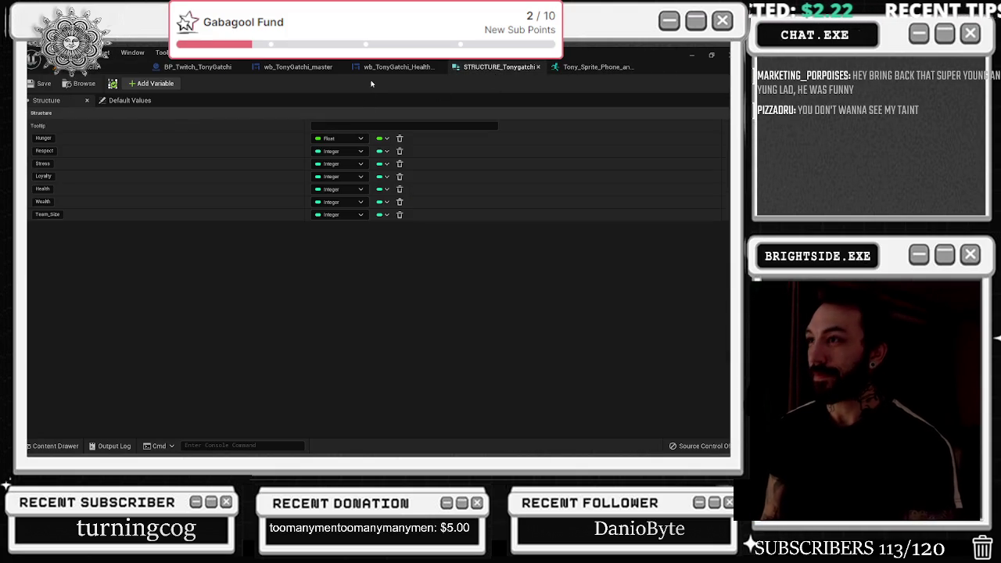
{"action": "left_click", "coordinate": [395, 68]}
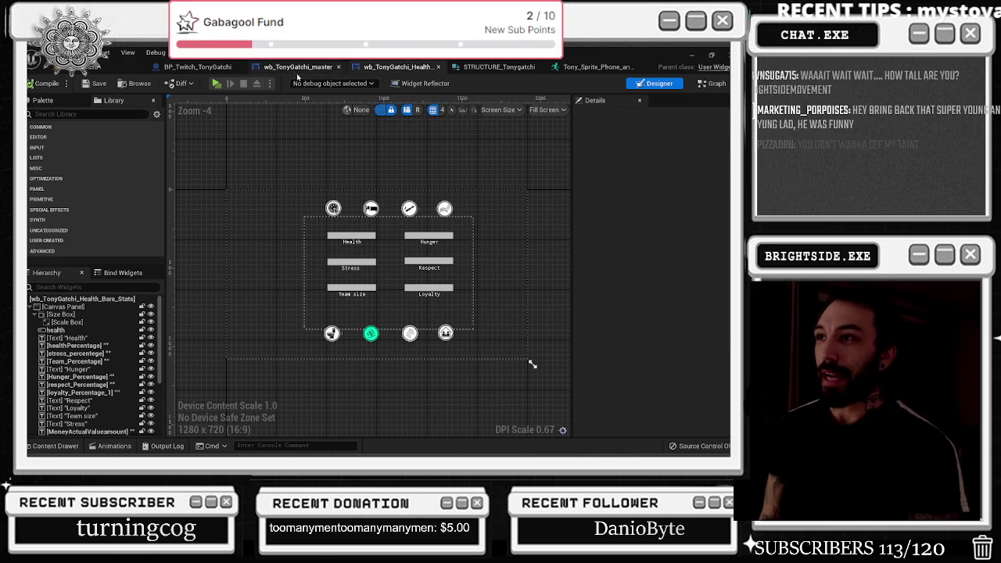
{"action": "left_click", "coordinate": [293, 67]}
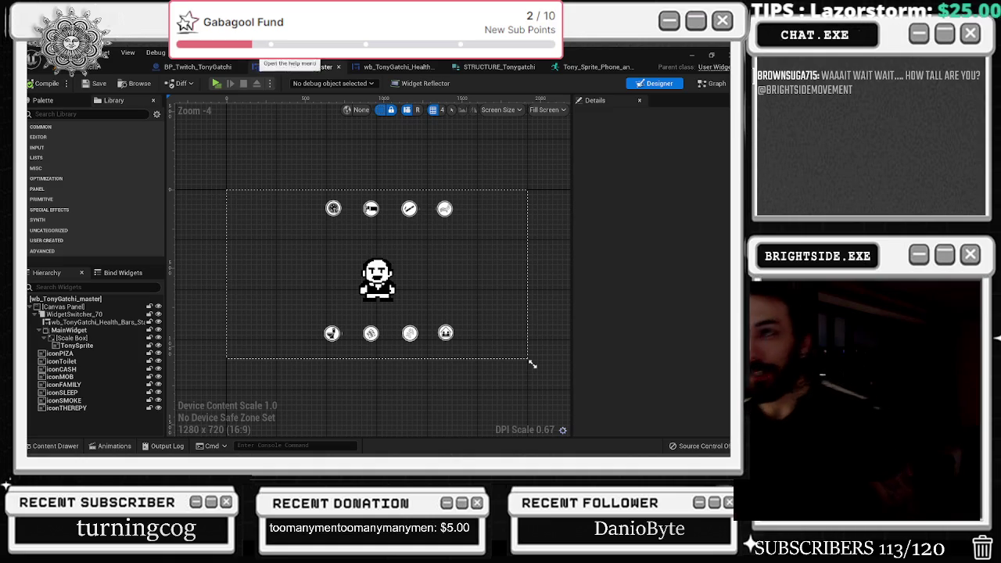
{"action": "left_click", "coordinate": [195, 67]}
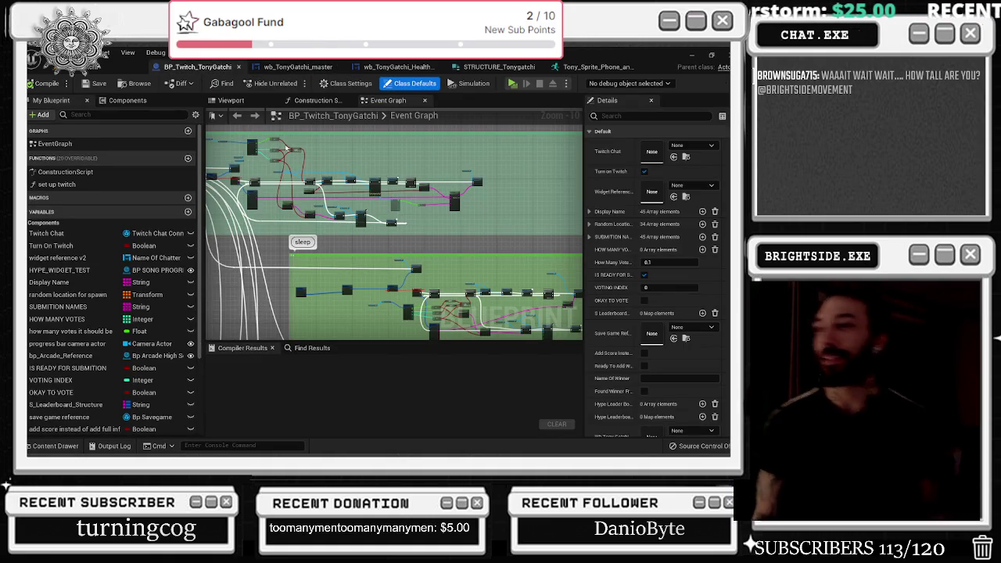
{"action": "scroll", "coordinate": [388, 220], "scroll_direction": "down", "scroll_amount": 2}
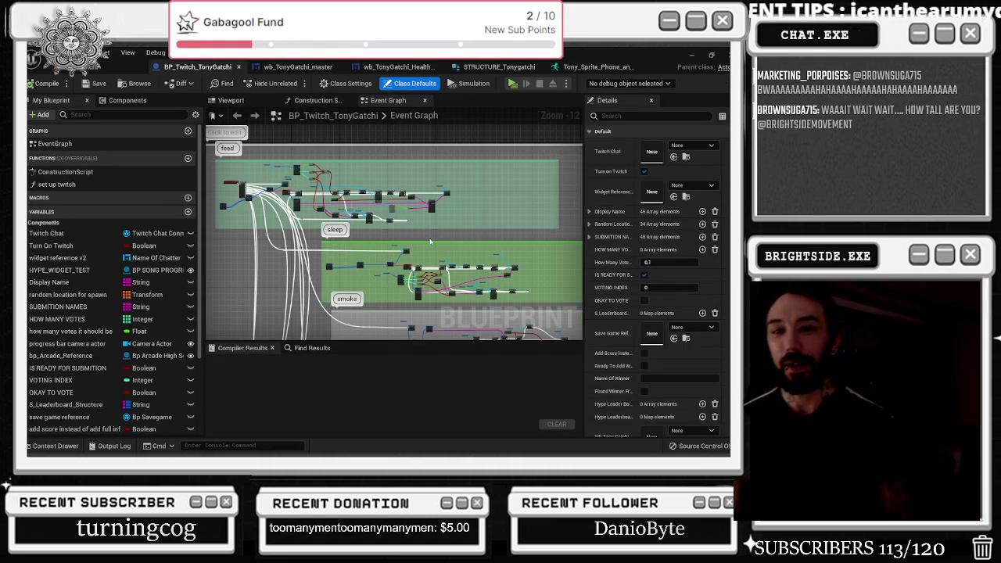
{"action": "mouse_move", "coordinate": [416, 246]}
{"action": "left_mouse_down"}
{"action": "mouse_move", "coordinate": [325, 219]}
{"action": "mouse_move", "coordinate": [252, 159]}
{"action": "left_mouse_up"}
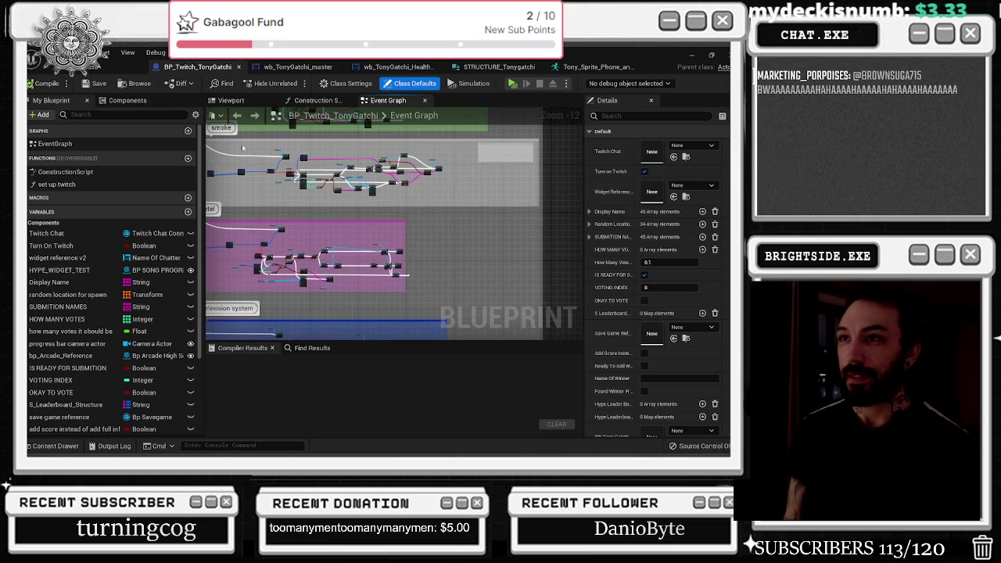
{"action": "left_click", "coordinate": [118, 67]}
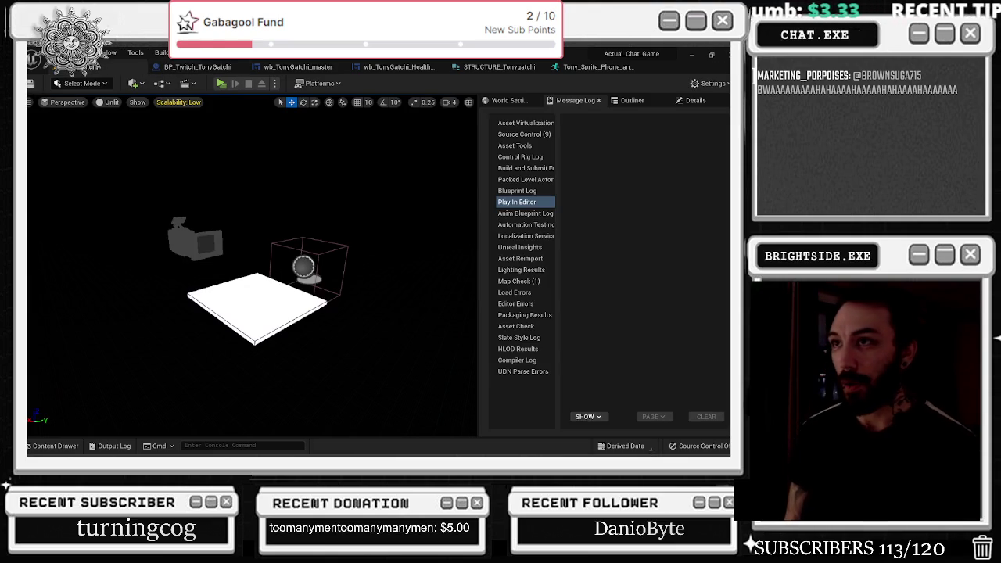
{"action": "left_click", "coordinate": [198, 66]}
{"action": "mouse_move", "coordinate": [377, 207]}
{"action": "left_mouse_down"}
{"action": "mouse_move", "coordinate": [388, 210]}
{"action": "mouse_move", "coordinate": [434, 86]}
{"action": "left_mouse_up"}
Step: Close the STRUCTURE_Tonygatchi and Tony phone sprite editors, then pan the Event Graph toward the therapy and toilet groups
{"action": "left_click", "coordinate": [297, 67]}
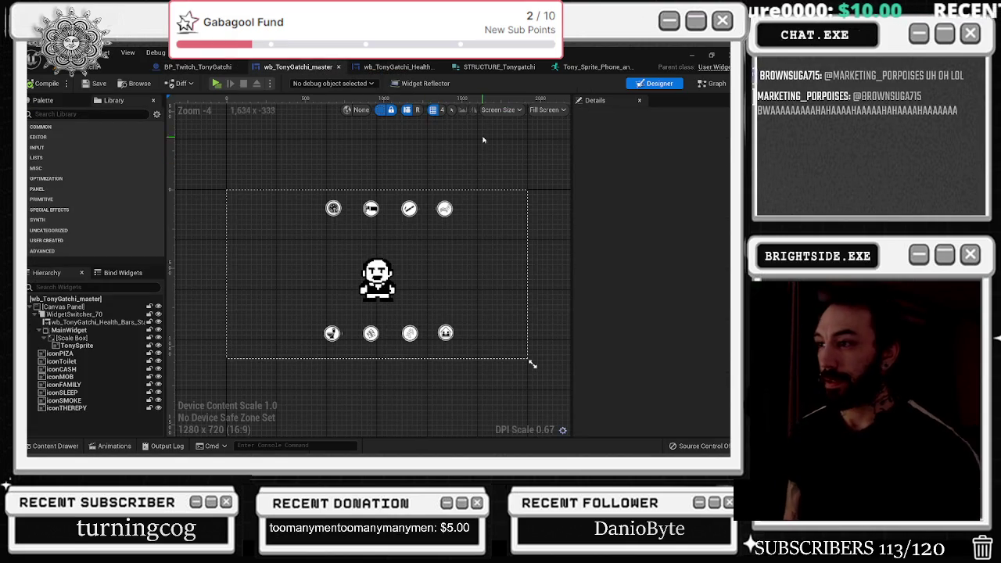
{"action": "left_click", "coordinate": [505, 72]}
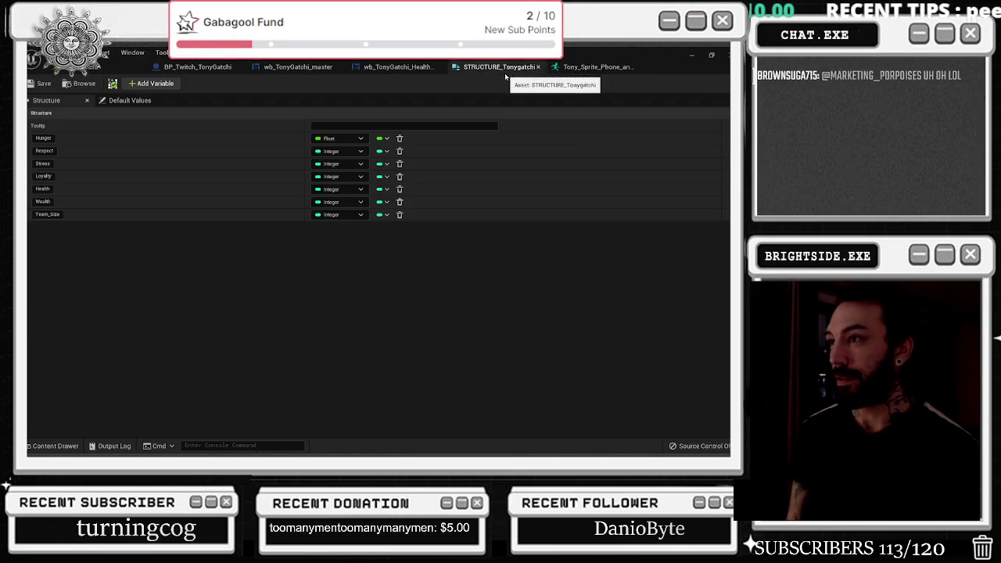
{"action": "left_click", "coordinate": [538, 67]}
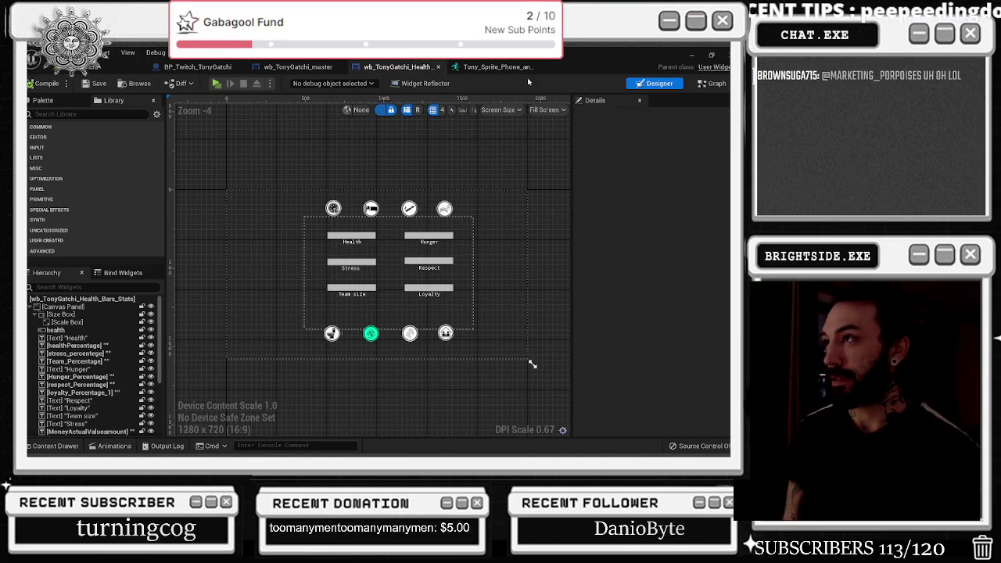
{"action": "left_click", "coordinate": [530, 68]}
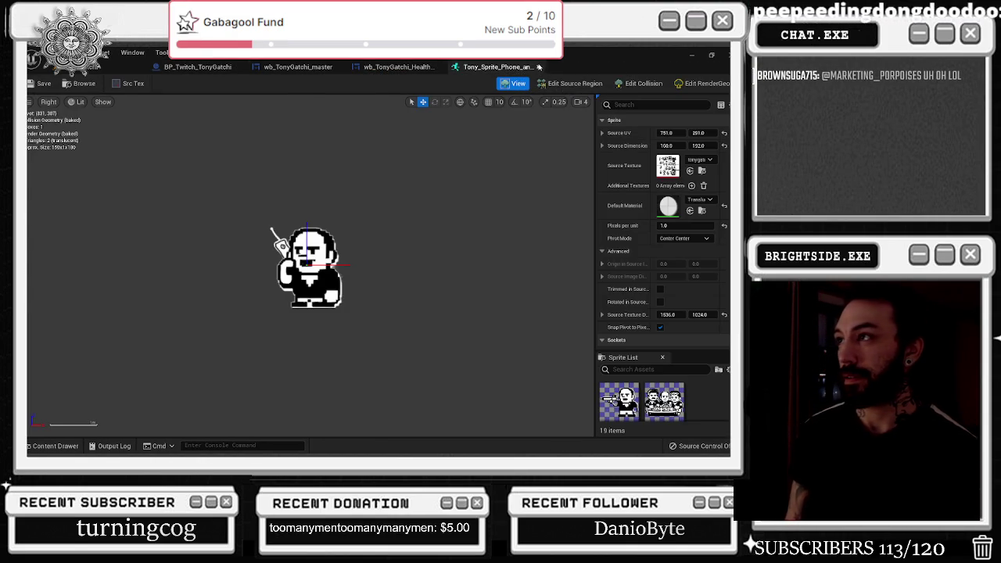
{"action": "left_click", "coordinate": [538, 66]}
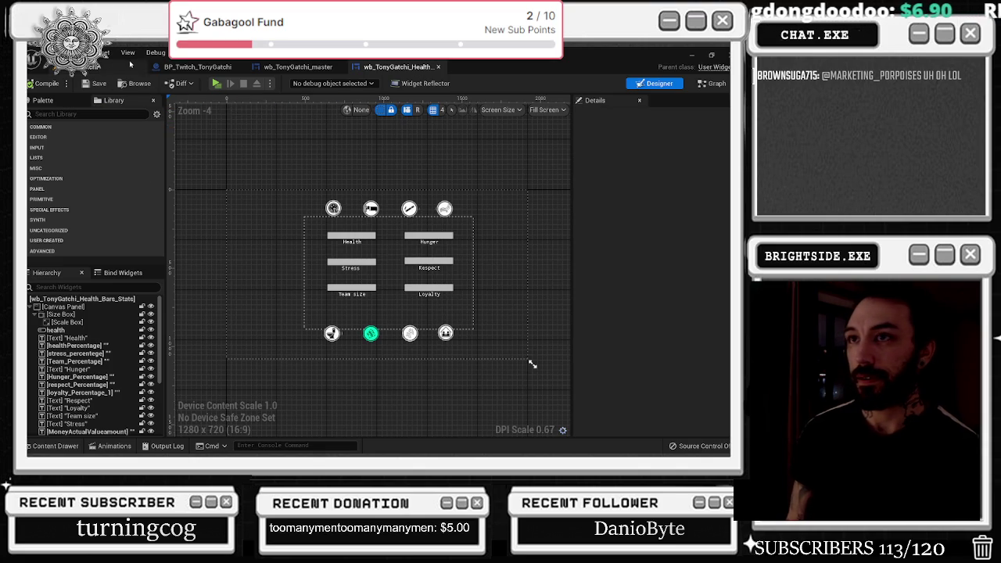
{"action": "left_click", "coordinate": [197, 67]}
{"action": "left_click_drag", "start_coordinate": [381, 233], "coordinate": [286, 127]}
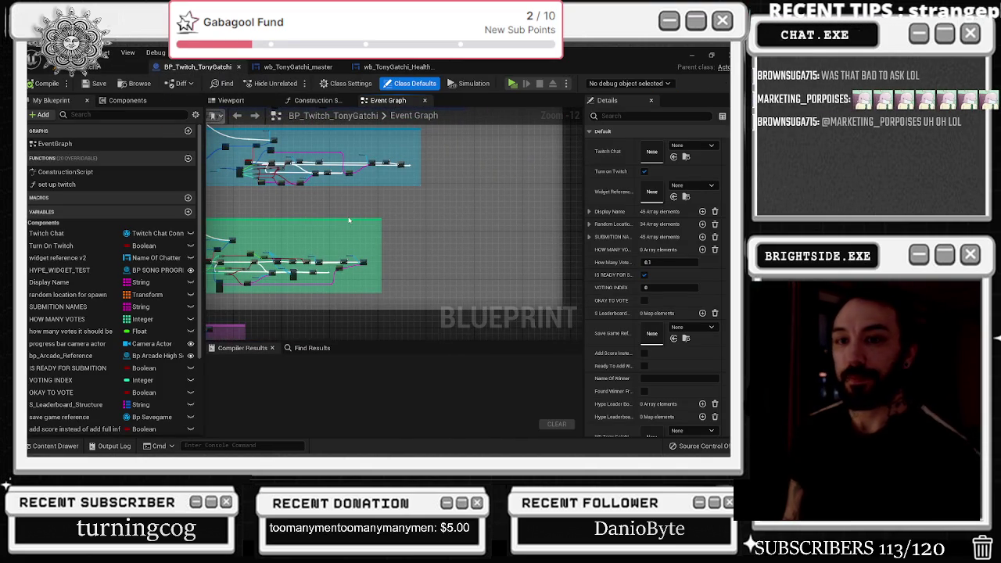
{"action": "scroll", "coordinate": [350, 233], "scroll_direction": "up", "scroll_amount": 3}
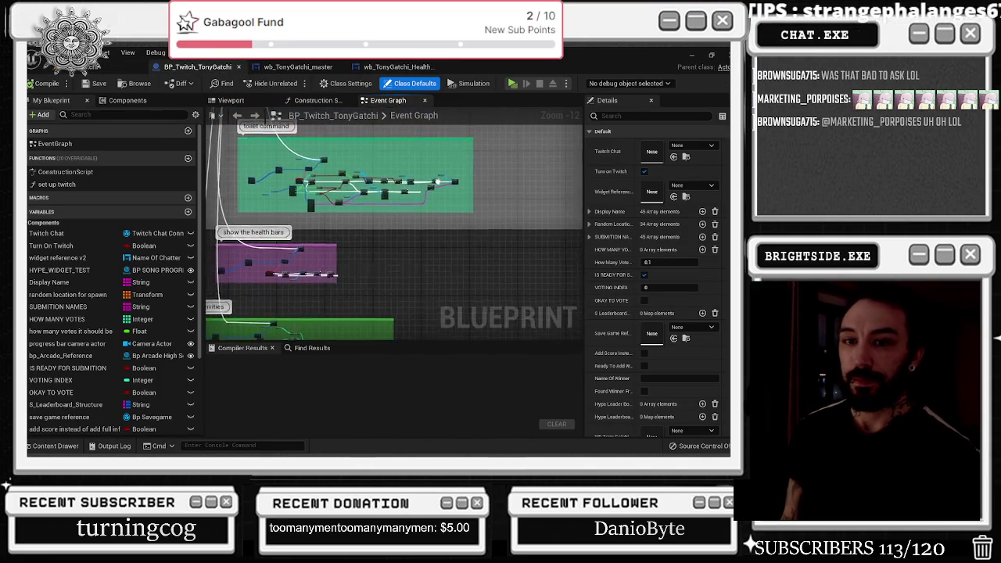
{"action": "scroll", "coordinate": [391, 226], "scroll_direction": "down", "scroll_amount": 1}
{"action": "left_click_drag", "start_coordinate": [391, 226], "coordinate": [357, 272]}
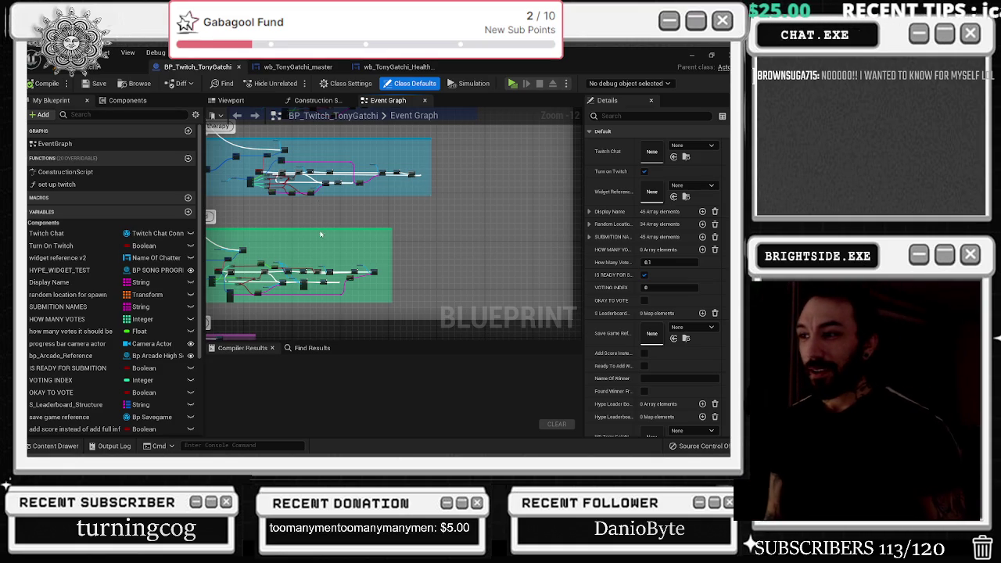
{"action": "scroll", "coordinate": [322, 225], "scroll_direction": "up", "scroll_amount": 4}
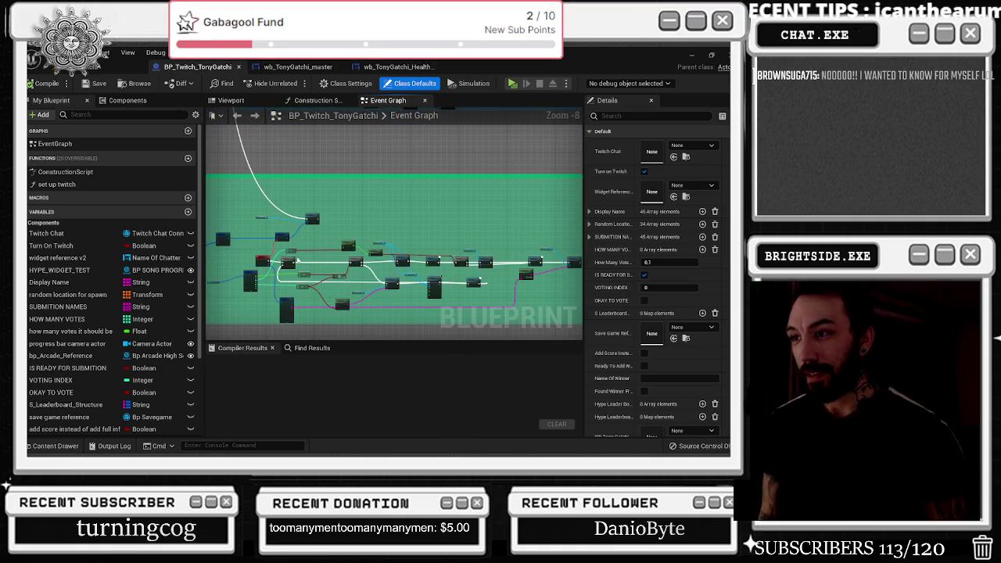
{"action": "scroll", "coordinate": [297, 261], "scroll_direction": "up", "scroll_amount": 2}
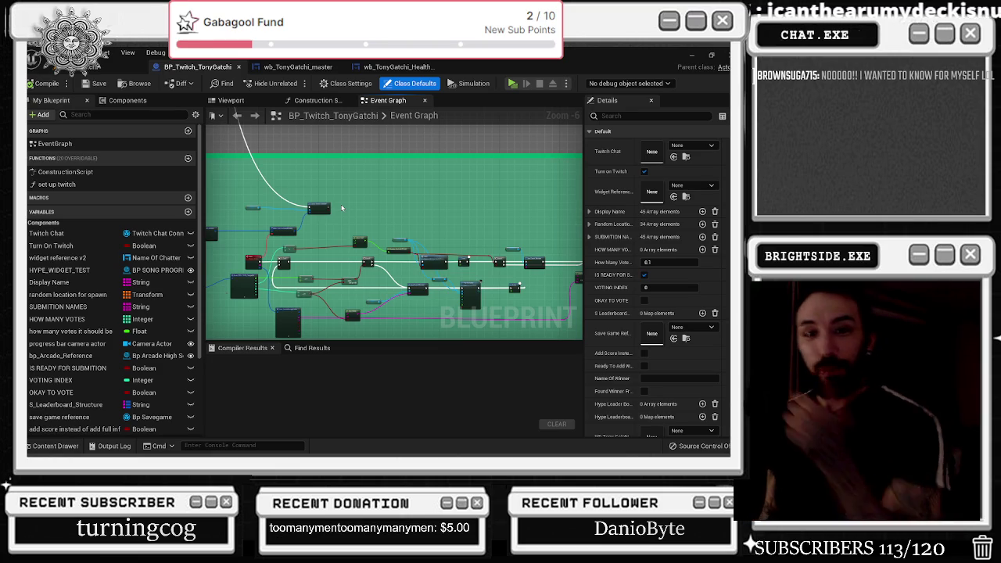
{"action": "scroll", "coordinate": [387, 249], "scroll_direction": "up", "scroll_amount": 2}
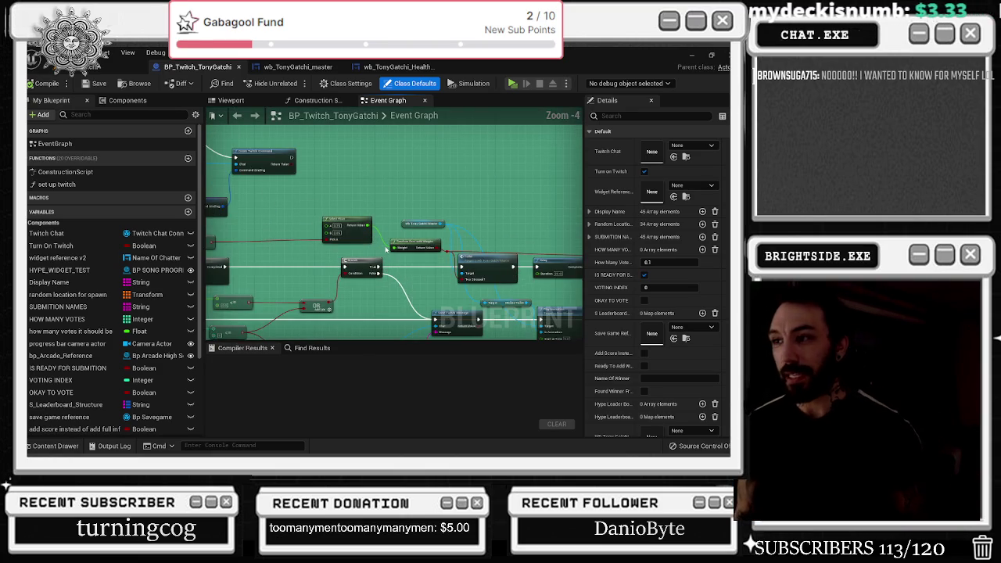
{"action": "left_click", "coordinate": [363, 260]}
{"action": "left_click_drag", "start_coordinate": [363, 260], "coordinate": [431, 218]}
{"action": "mouse_move", "coordinate": [353, 239]}
{"action": "left_mouse_down"}
{"action": "mouse_move", "coordinate": [412, 274]}
{"action": "mouse_move", "coordinate": [409, 250]}
{"action": "mouse_move", "coordinate": [422, 232]}
{"action": "mouse_move", "coordinate": [359, 230]}
{"action": "left_mouse_up"}
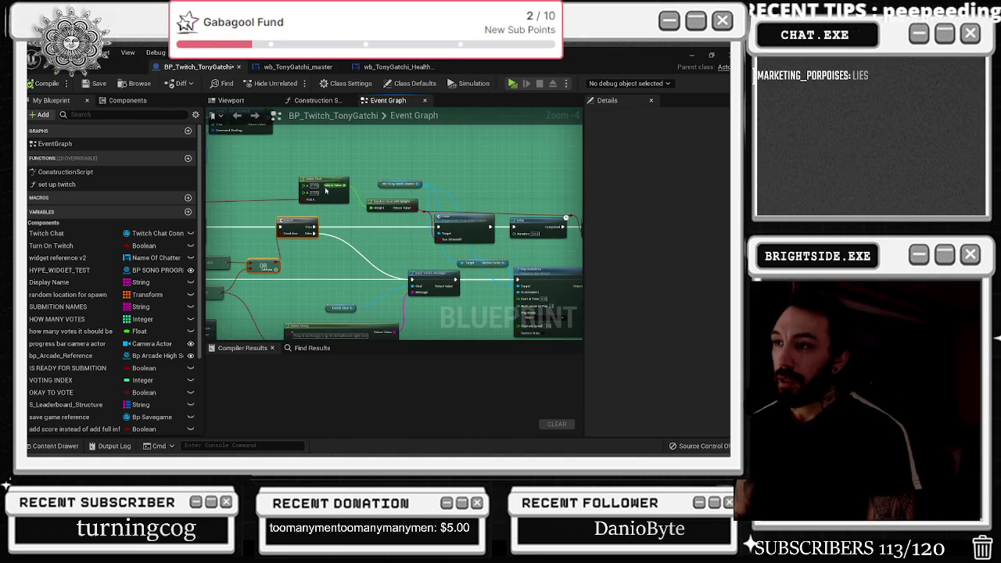
{"action": "scroll", "coordinate": [356, 136], "scroll_direction": "down", "scroll_amount": 8}
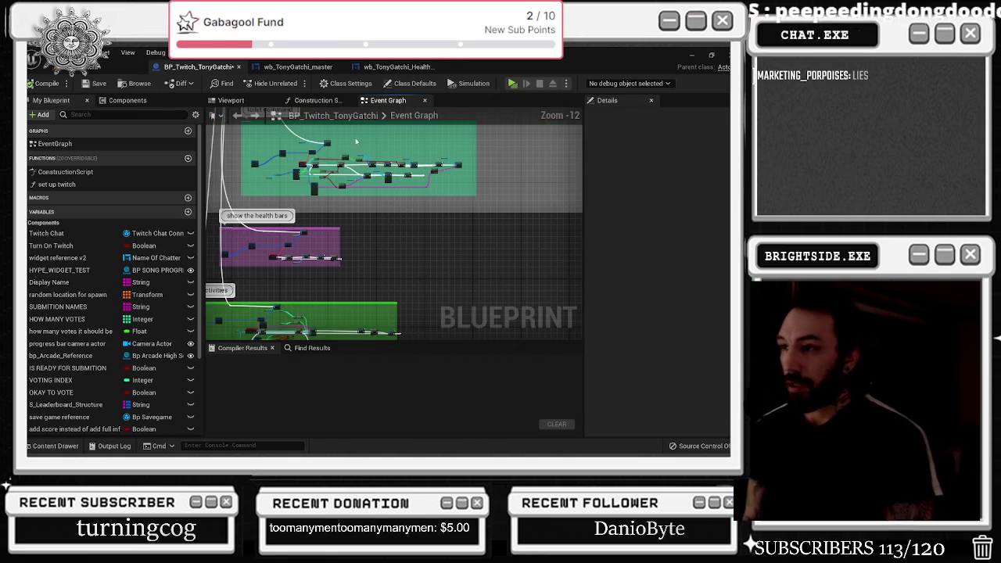
{"action": "scroll", "coordinate": [348, 167], "scroll_direction": "up", "scroll_amount": 3}
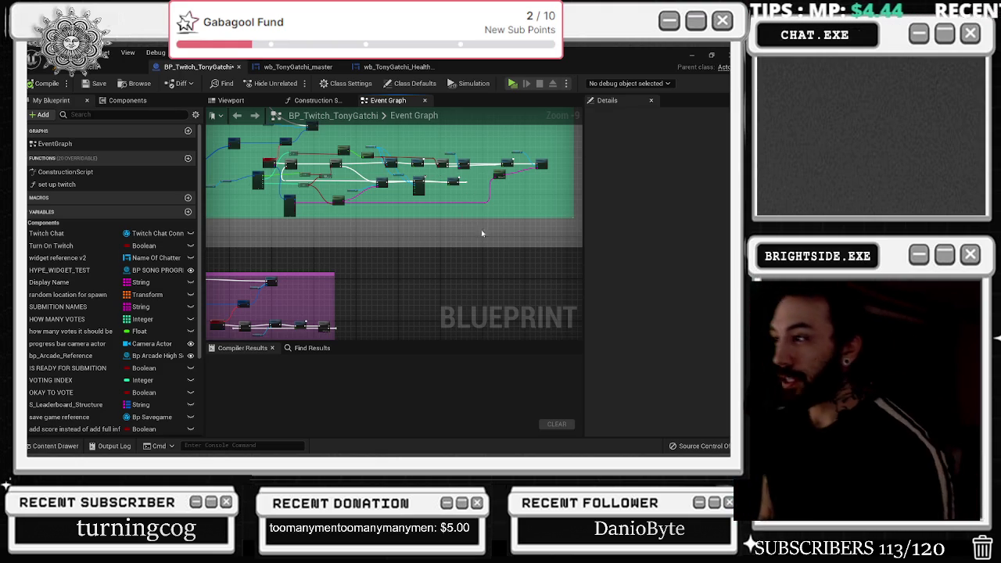
{"action": "scroll", "coordinate": [481, 273], "scroll_direction": "down", "scroll_amount": 2}
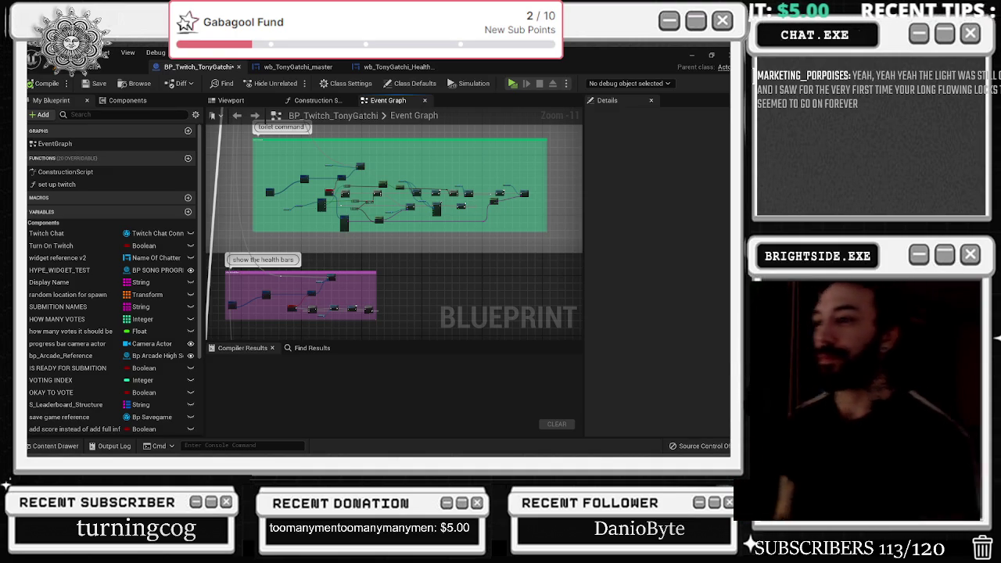
Step: Review the BP_Twitch_TonyGatchi event graph's toilet command and health bar groups, then move to wb_TonyGatchi_master
{"action": "left_click", "coordinate": [129, 67]}
{"action": "left_click", "coordinate": [200, 67]}
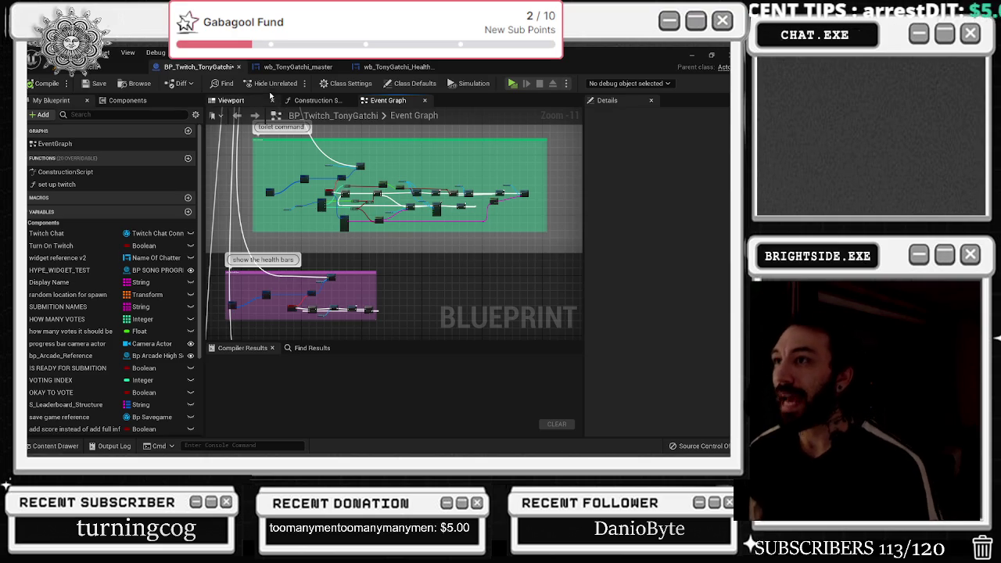
{"action": "left_click", "coordinate": [295, 66]}
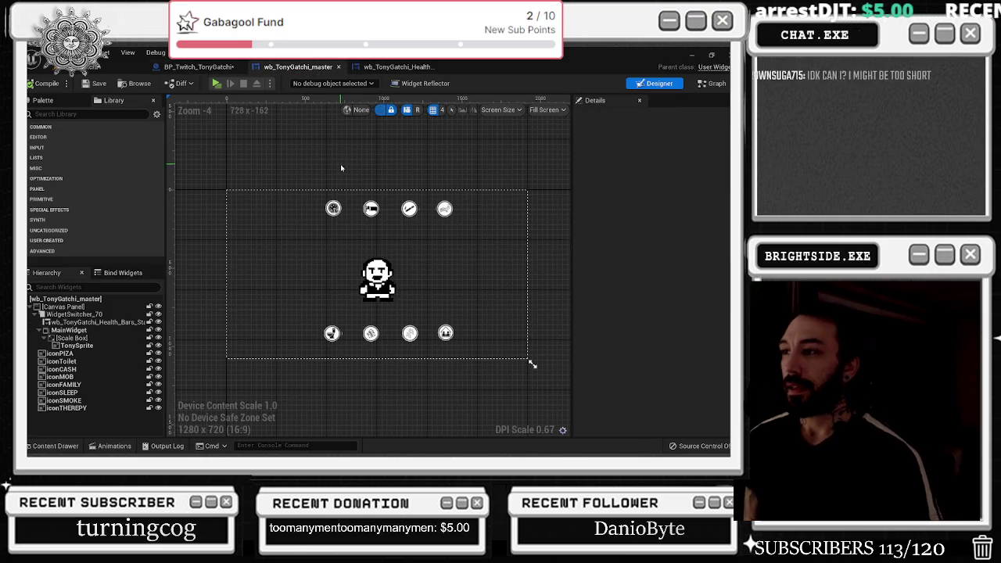
Step: Glance at the blueprint's viewport and construction script, then show wb_TonyGatchi_master with the Tonygatchi folder assets
{"action": "left_click", "coordinate": [199, 66]}
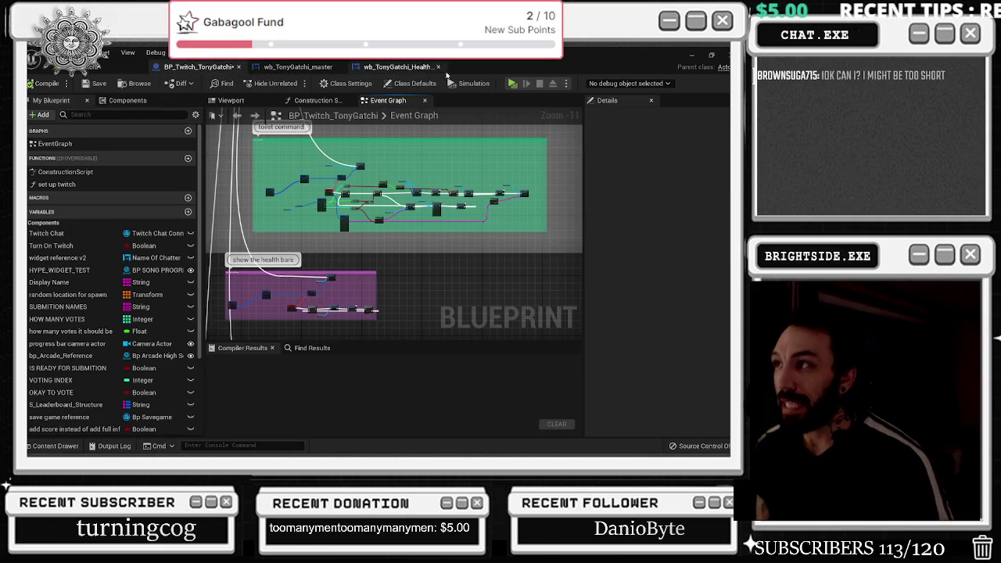
{"action": "left_click", "coordinate": [242, 114]}
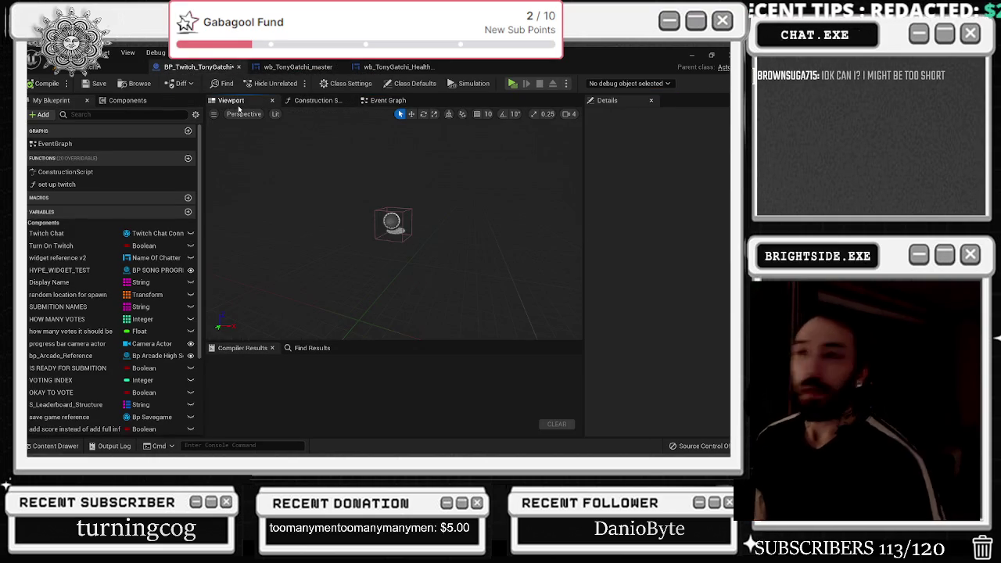
{"action": "left_click", "coordinate": [313, 102]}
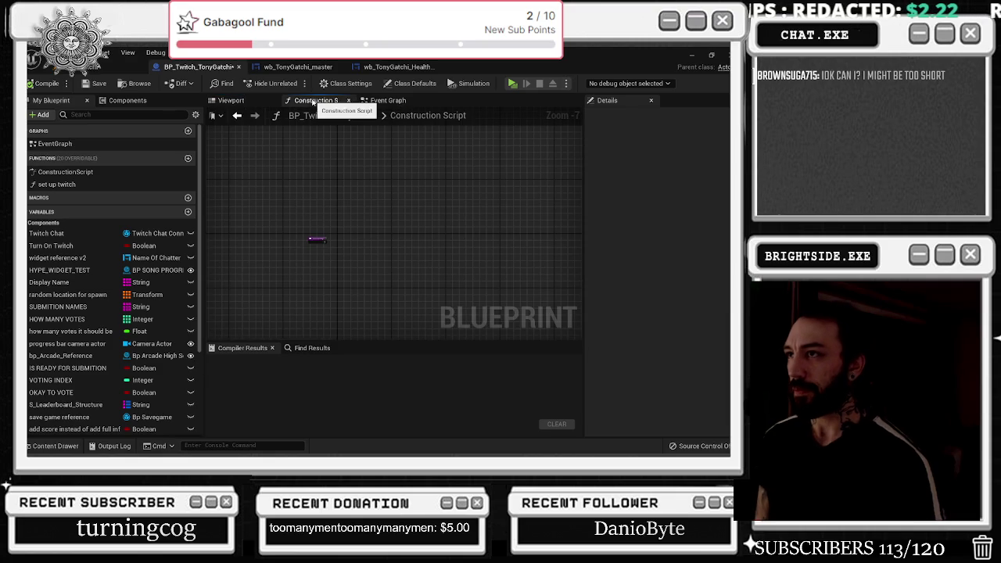
{"action": "left_click", "coordinate": [366, 104]}
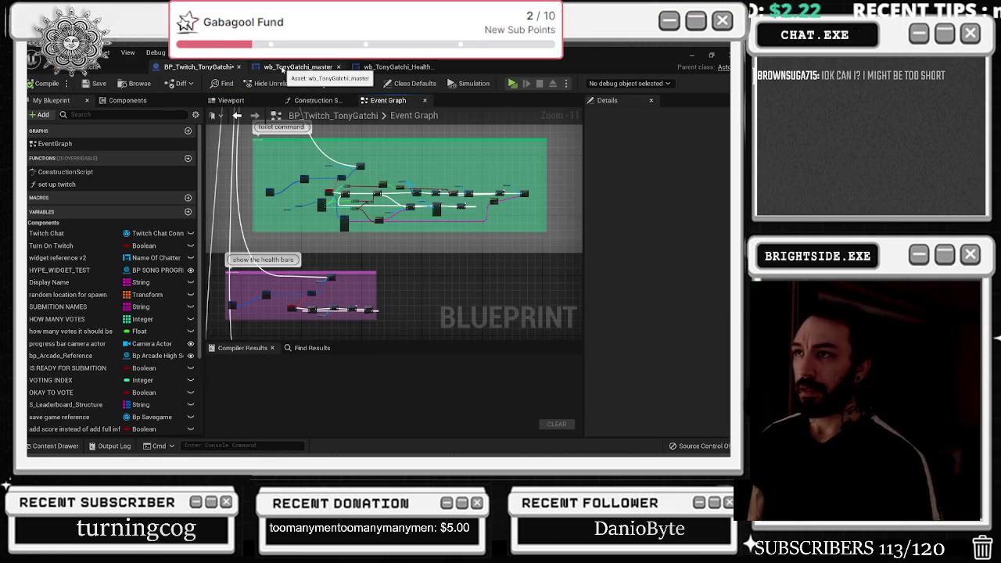
{"action": "left_click", "coordinate": [295, 67]}
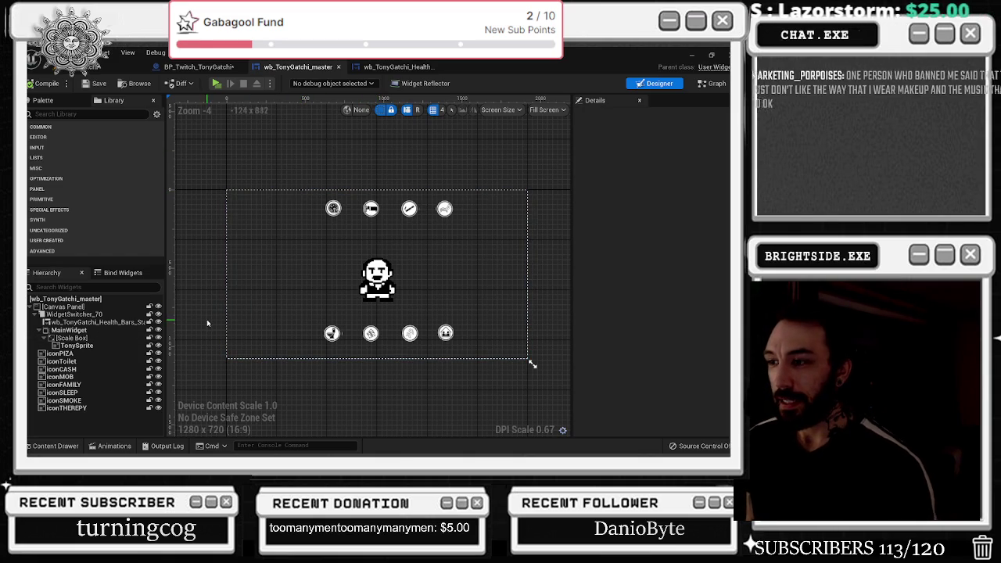
{"action": "left_click", "coordinate": [55, 445]}
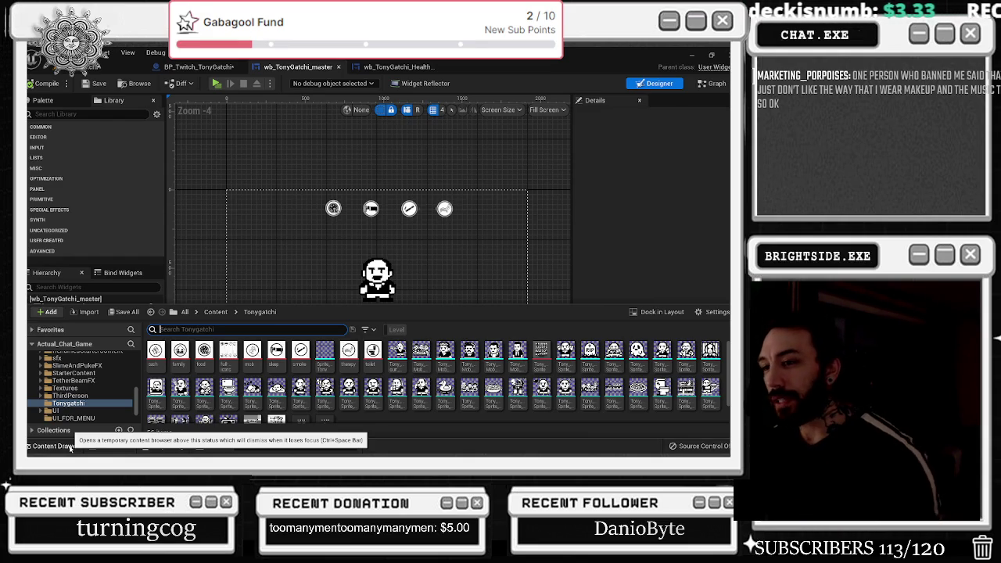
Step: Hide and reshow the Tonygatchi assets, scroll through the sprites, then return to BP_Twitch_TonyGatchi
{"action": "left_click", "coordinate": [445, 272]}
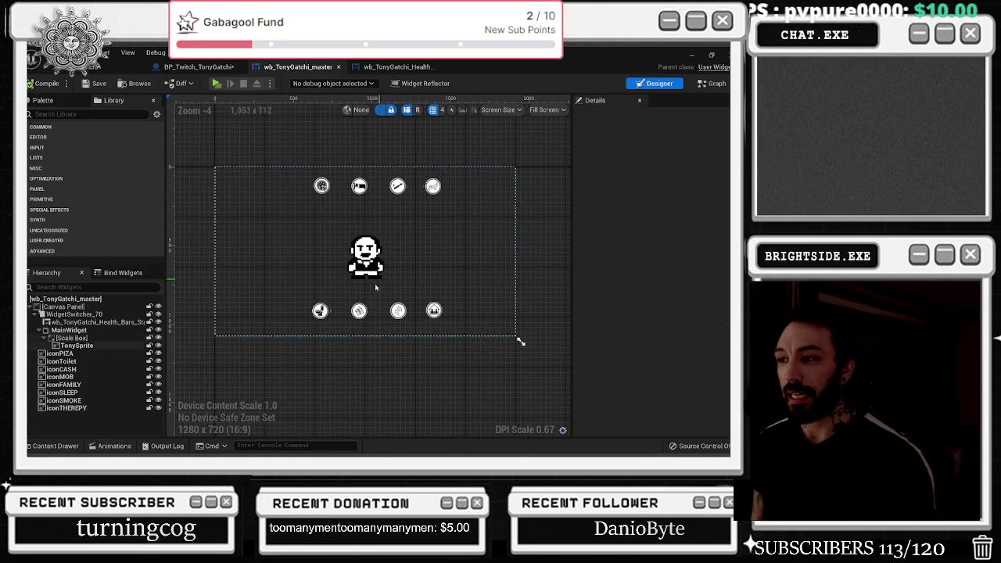
{"action": "left_click", "coordinate": [55, 445]}
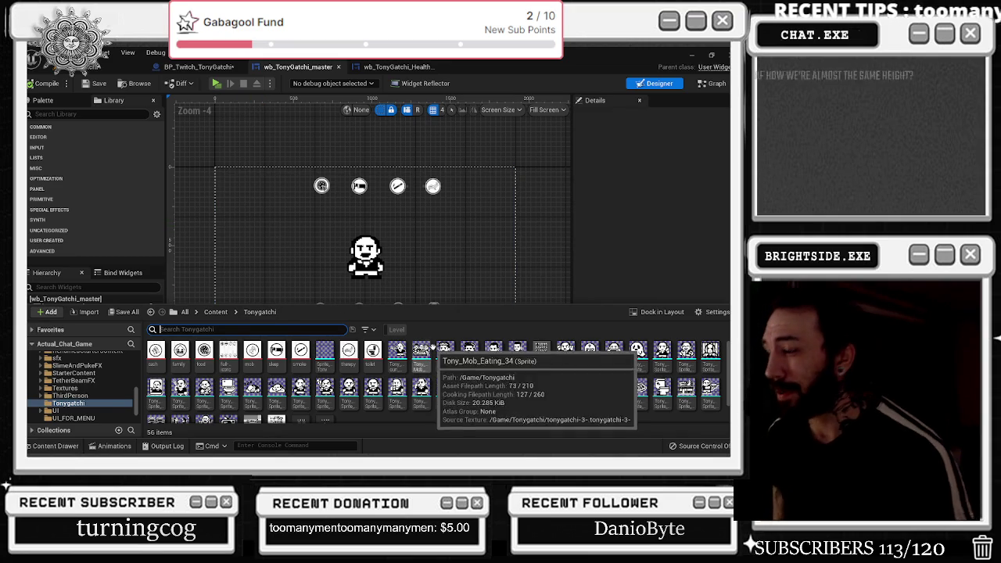
{"action": "scroll", "coordinate": [440, 365], "scroll_direction": "up", "scroll_amount": 3}
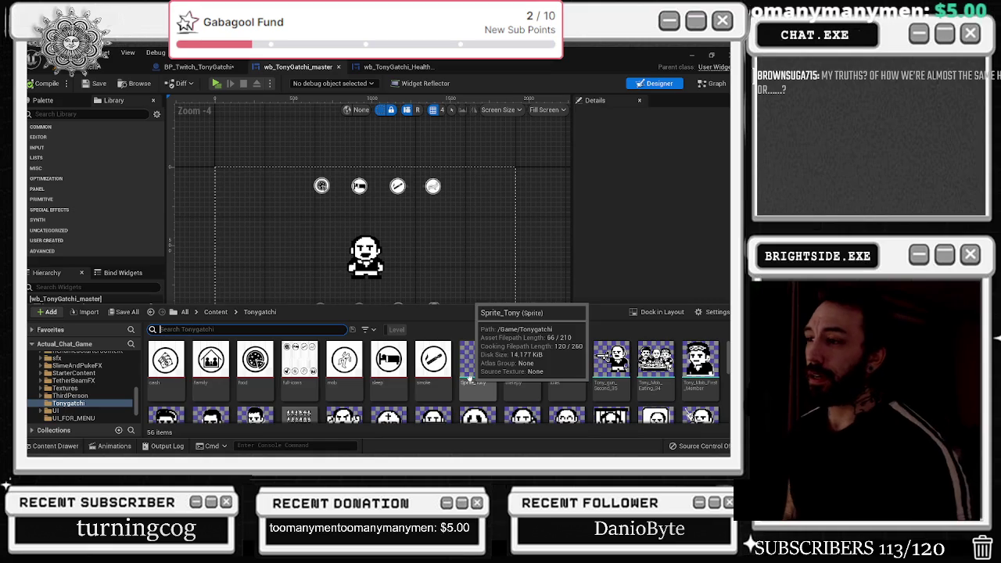
{"action": "scroll", "coordinate": [485, 378], "scroll_direction": "down", "scroll_amount": 1}
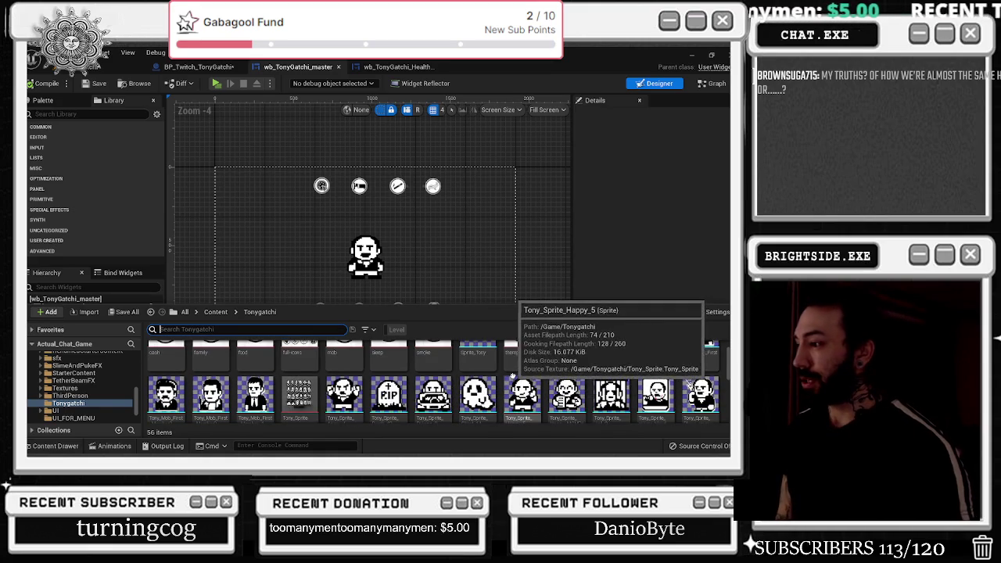
{"action": "scroll", "coordinate": [512, 376], "scroll_direction": "down", "scroll_amount": 1}
{"action": "scroll", "coordinate": [686, 365], "scroll_direction": "down", "scroll_amount": 1}
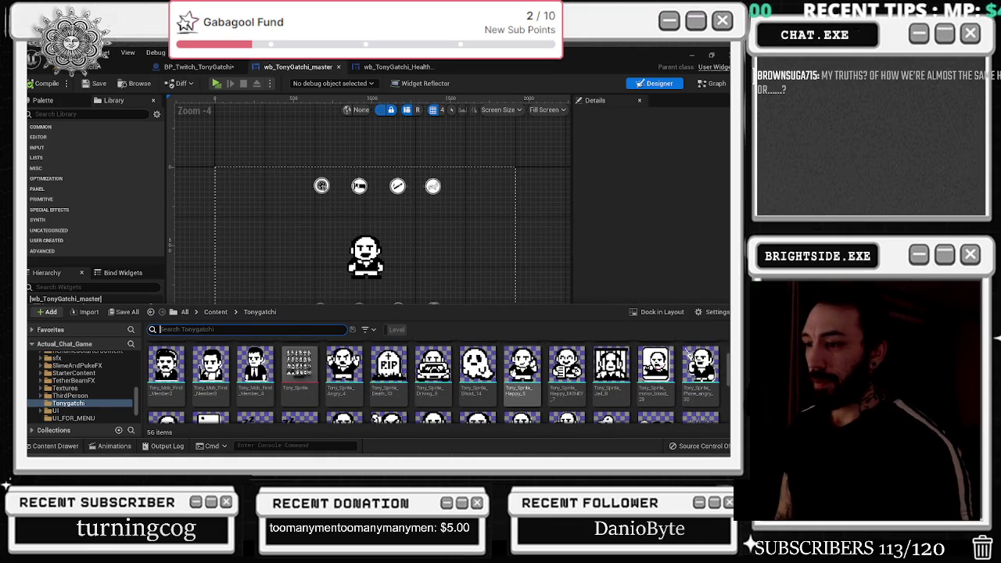
{"action": "scroll", "coordinate": [688, 354], "scroll_direction": "down", "scroll_amount": 2}
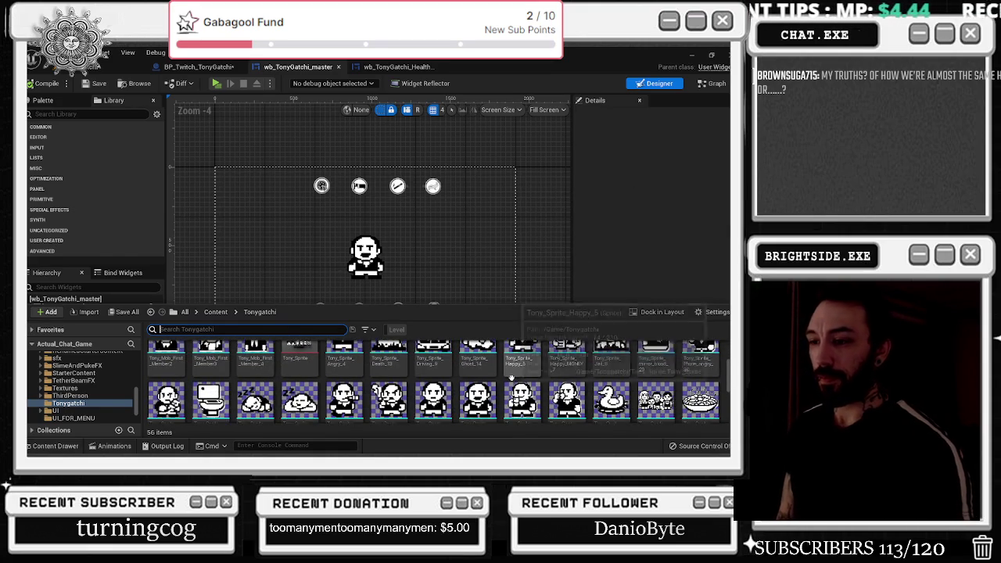
{"action": "left_click", "coordinate": [197, 66]}
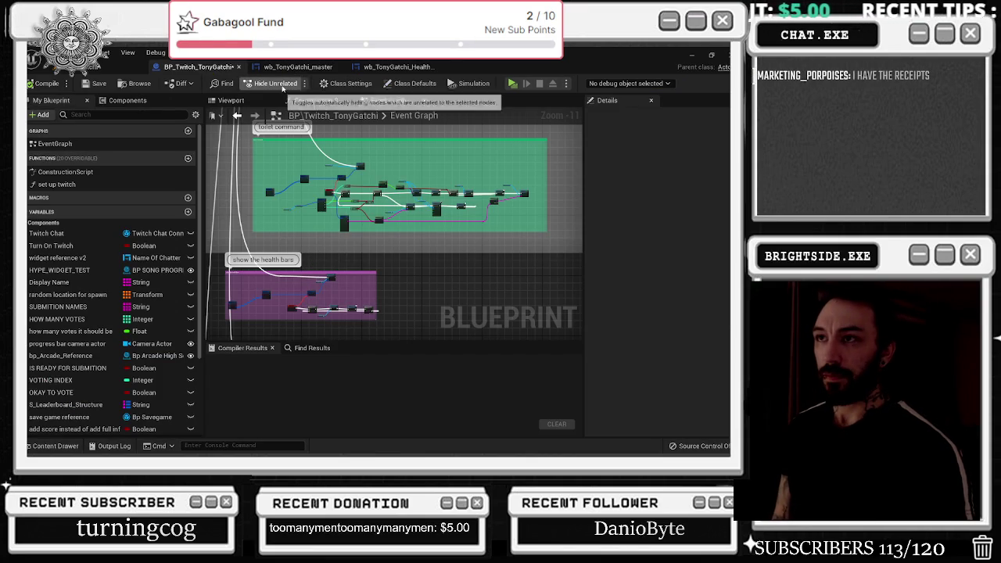
Step: Check the blueprint's Construction Script and Viewport, then the level, before returning to wb_TonyGatchi_master
{"action": "left_click", "coordinate": [301, 101]}
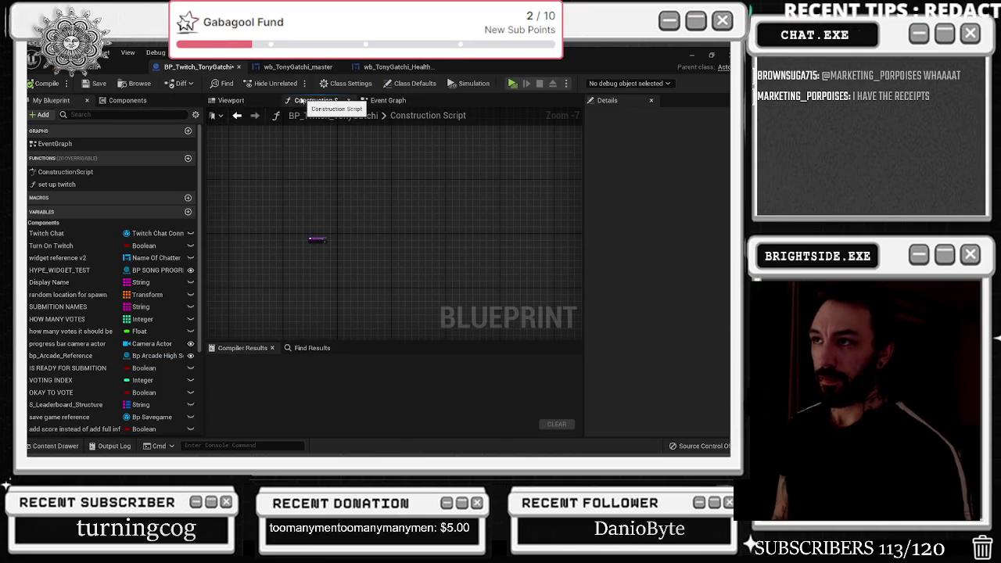
{"action": "left_click", "coordinate": [234, 101]}
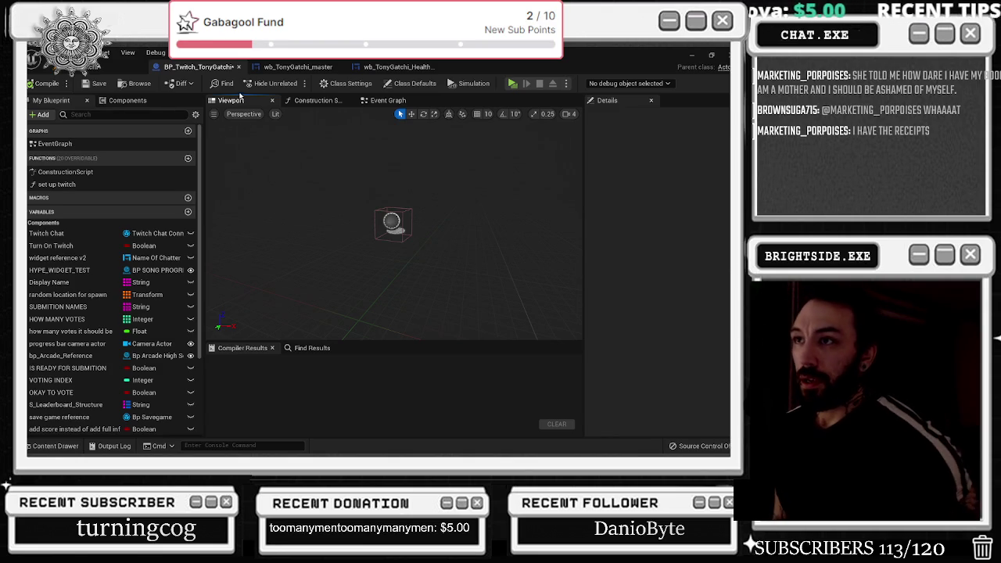
{"action": "left_click", "coordinate": [117, 68]}
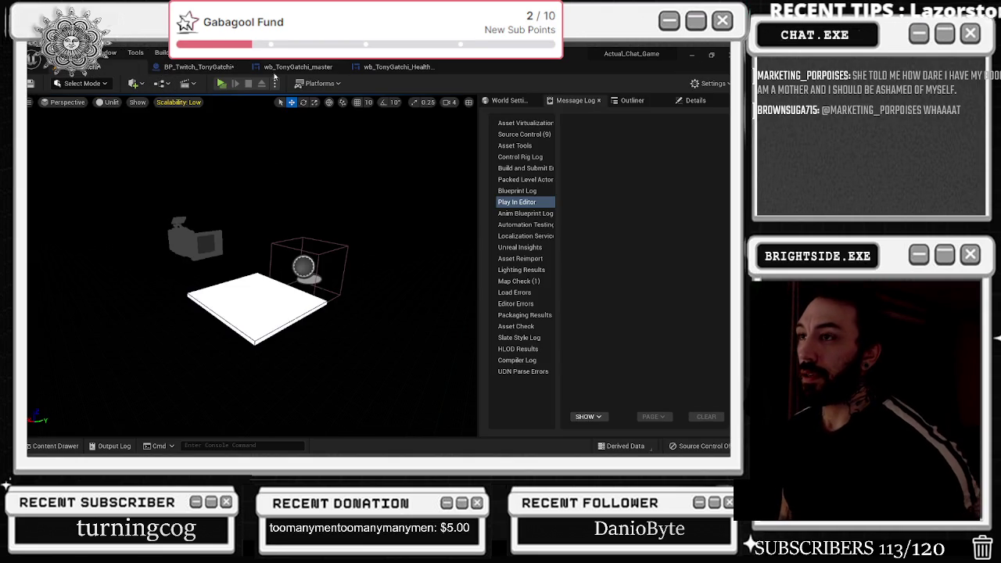
{"action": "left_click", "coordinate": [290, 66]}
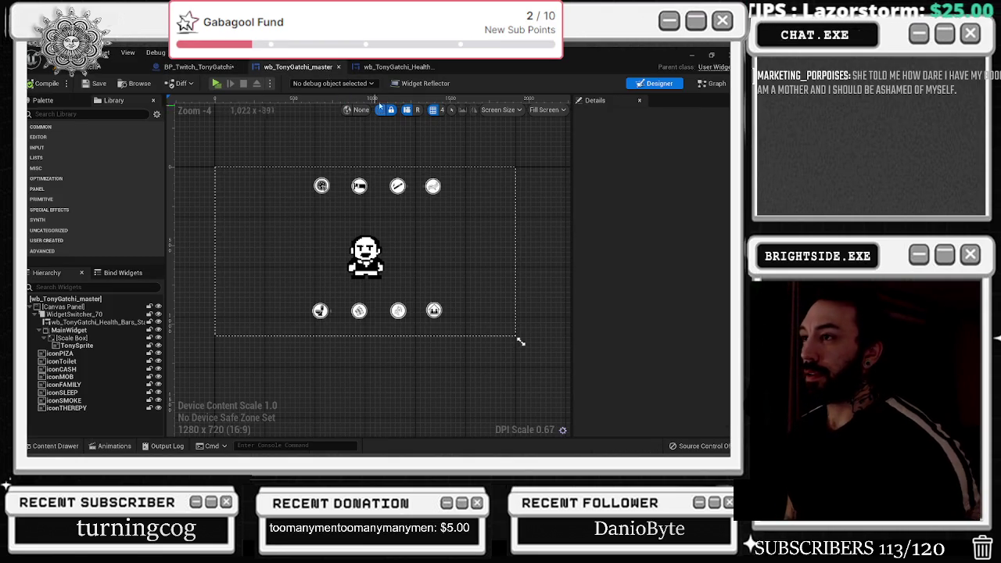
Step: In the widget graph, add a reroute point on the Tony Sprite wire and lift it above the Delay
{"action": "left_click", "coordinate": [713, 84]}
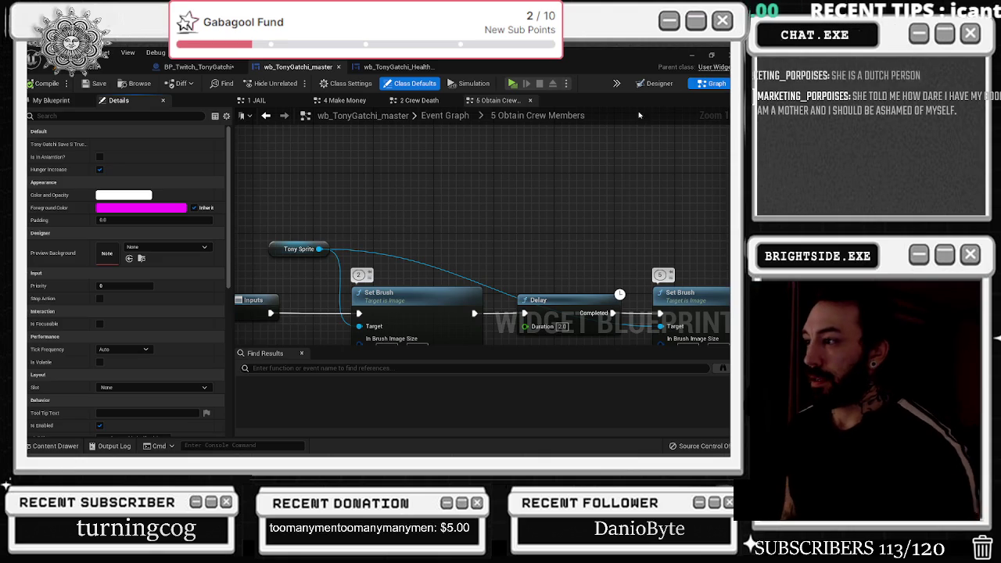
{"action": "double_click", "coordinate": [448, 271]}
{"action": "left_click_drag", "start_coordinate": [447, 273], "coordinate": [605, 254]}
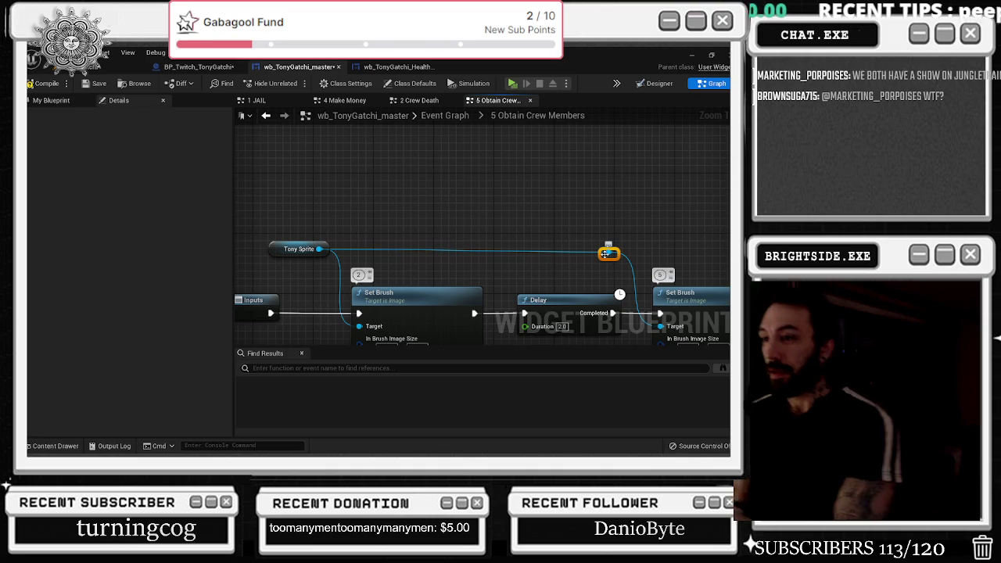
Step: Bring the Set Brush nodes into view and select the Tony Sprite node to inspect its details
{"action": "left_click_drag", "start_coordinate": [614, 218], "coordinate": [491, 125]}
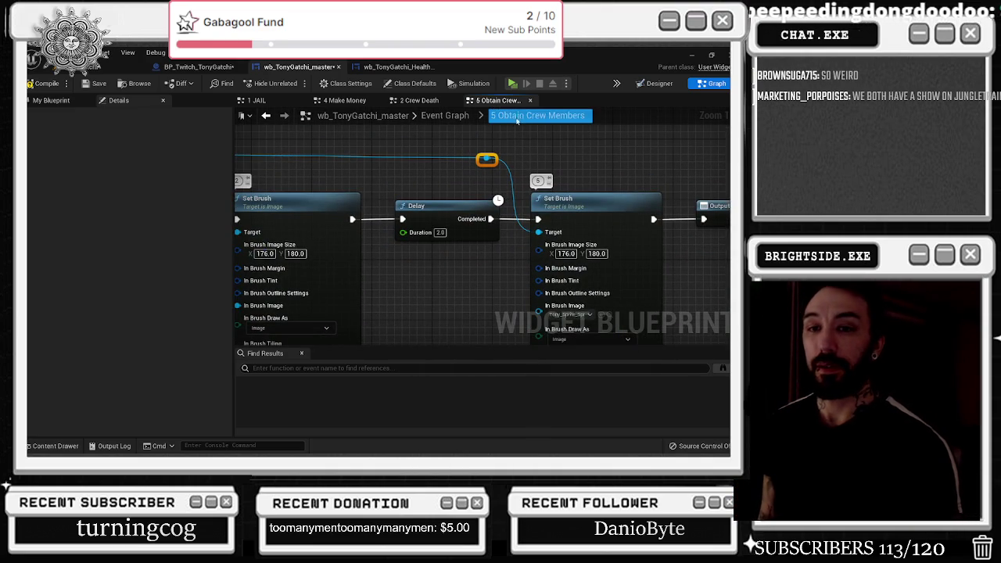
{"action": "scroll", "coordinate": [524, 152], "scroll_direction": "down", "scroll_amount": 1}
{"action": "scroll", "coordinate": [543, 153], "scroll_direction": "down", "scroll_amount": 1}
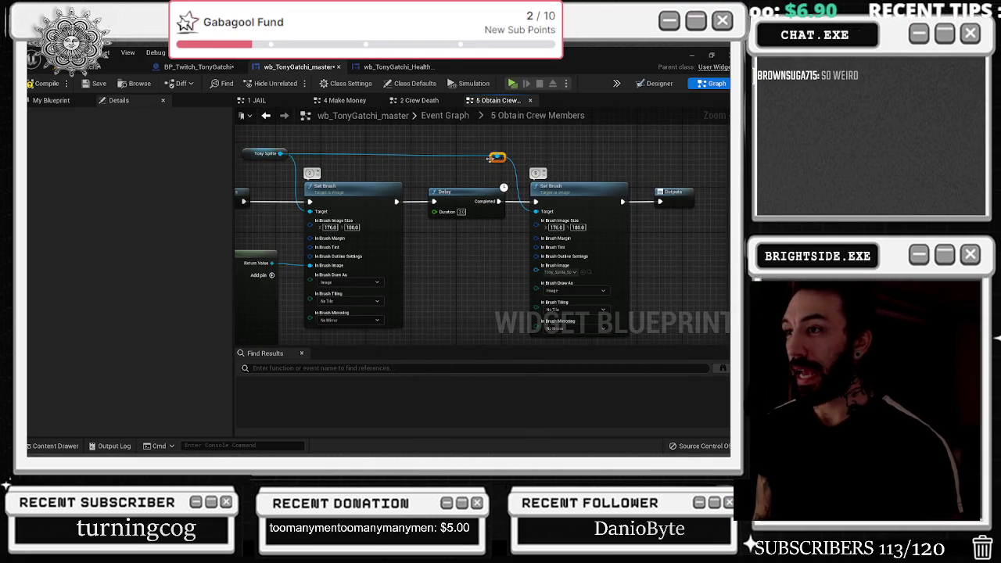
{"action": "scroll", "coordinate": [387, 156], "scroll_direction": "down", "scroll_amount": 2}
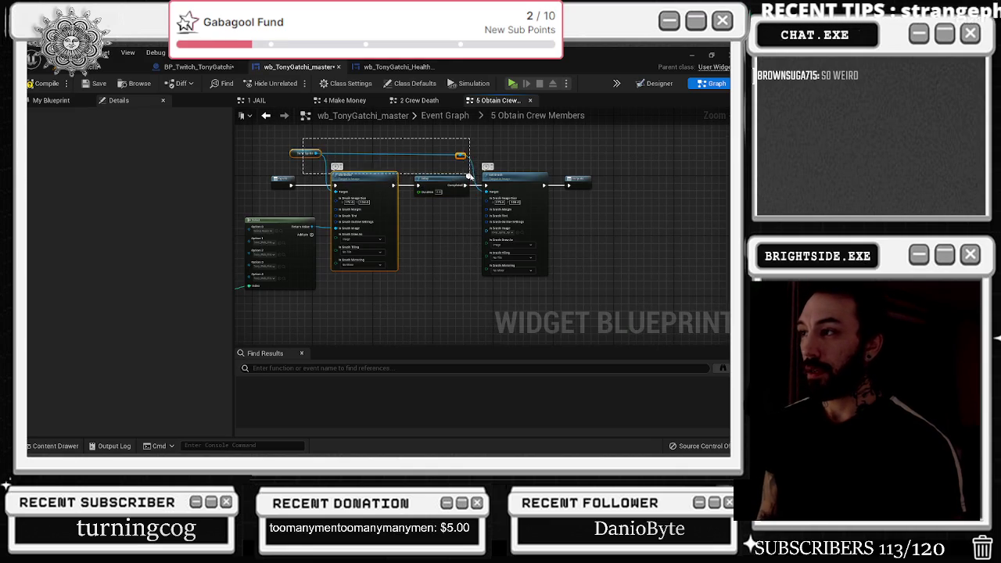
{"action": "left_click", "coordinate": [305, 152]}
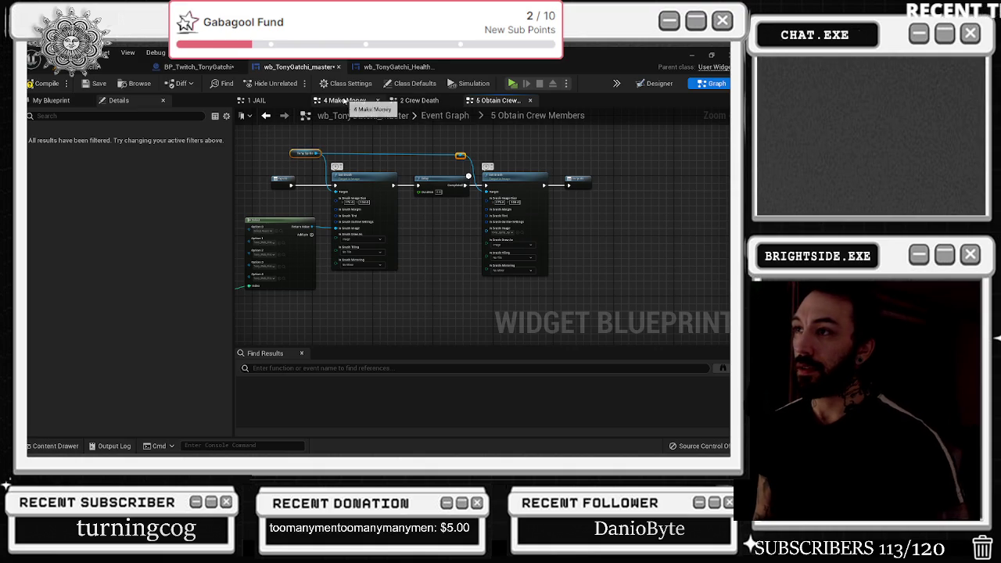
Step: Move the 4 Make Money graph tab after 2 Crew Death and pan through its nodes
{"action": "left_click", "coordinate": [362, 100]}
{"action": "mouse_move", "coordinate": [362, 100]}
{"action": "left_mouse_down"}
{"action": "mouse_move", "coordinate": [438, 101]}
{"action": "mouse_move", "coordinate": [429, 103]}
{"action": "left_mouse_up"}
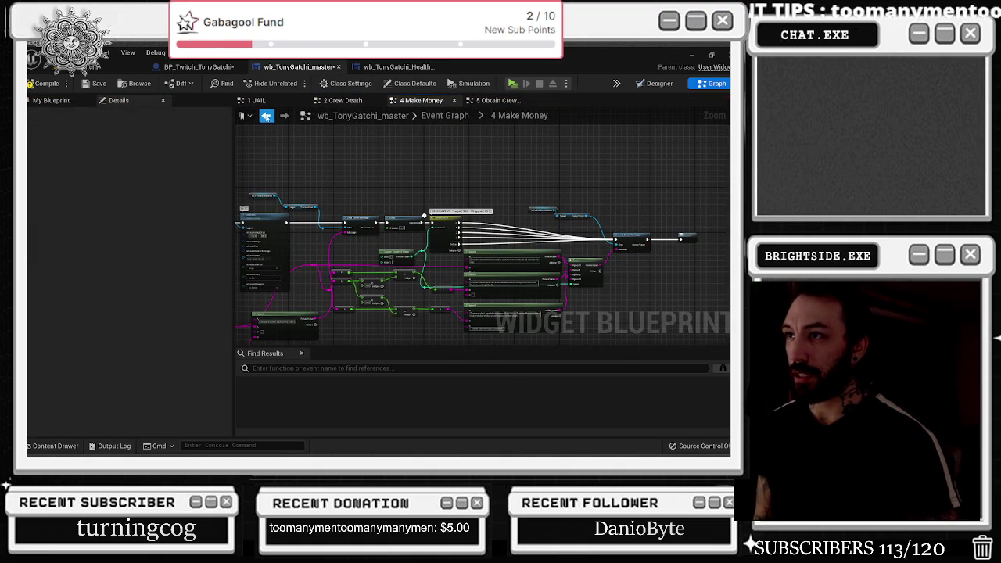
{"action": "left_click_drag", "start_coordinate": [617, 178], "coordinate": [460, 131]}
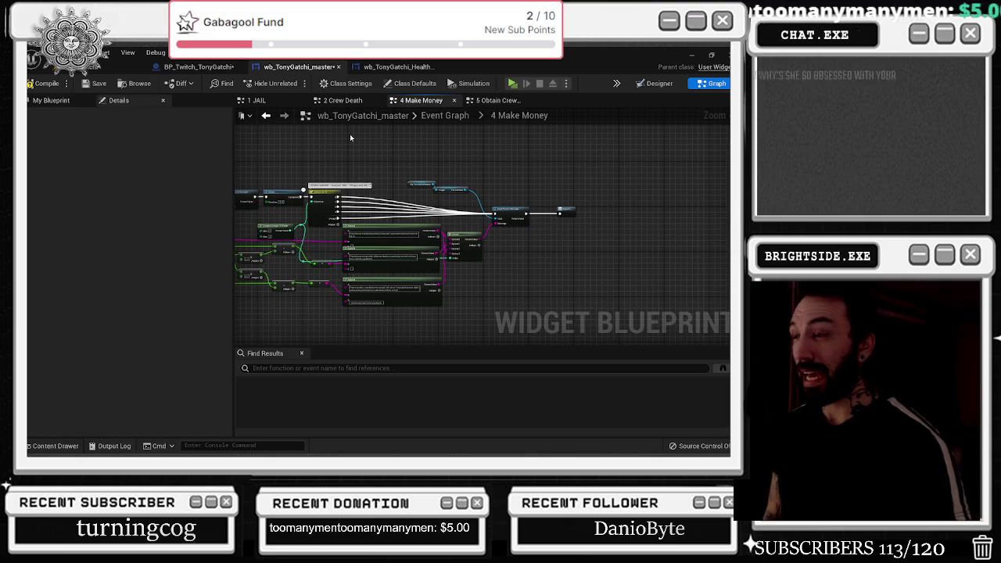
Step: Inspect the 1 JAIL graph, selecting its Select node and panning to the Append nodes
{"action": "left_click", "coordinate": [256, 100]}
{"action": "scroll", "coordinate": [516, 225], "scroll_direction": "down", "scroll_amount": 1}
{"action": "left_click", "coordinate": [469, 234]}
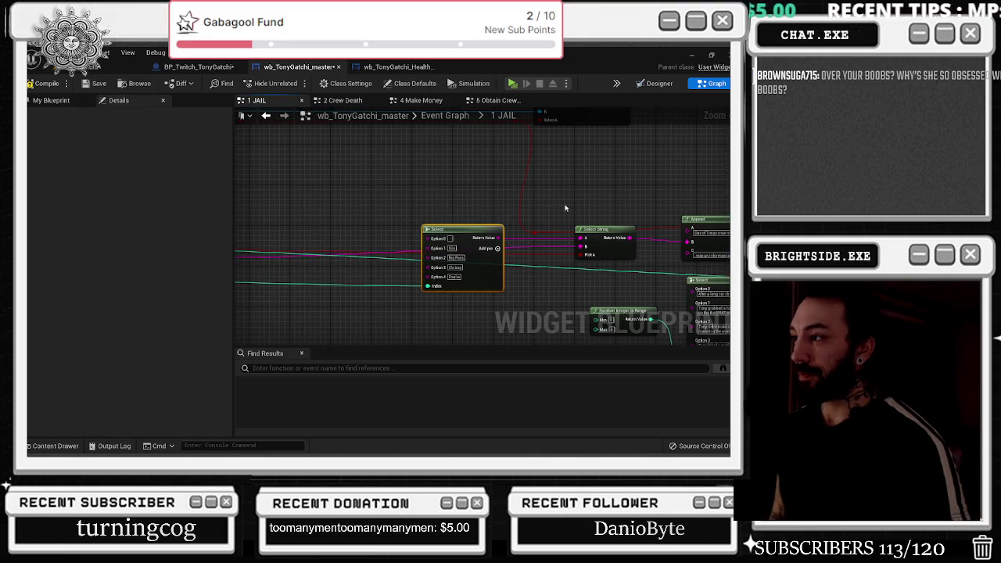
{"action": "left_click_drag", "start_coordinate": [554, 210], "coordinate": [342, 211]}
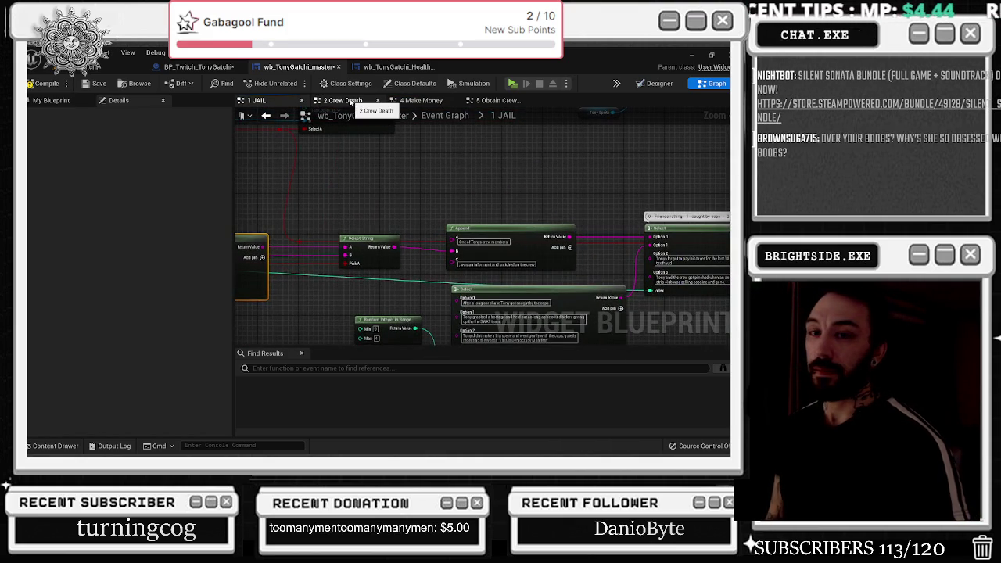
Step: View the 2 Crew Death graph, compile wb_TonyGatchi_master, and switch to the wb_TonyGatchi_Health layout
{"action": "left_click", "coordinate": [350, 102]}
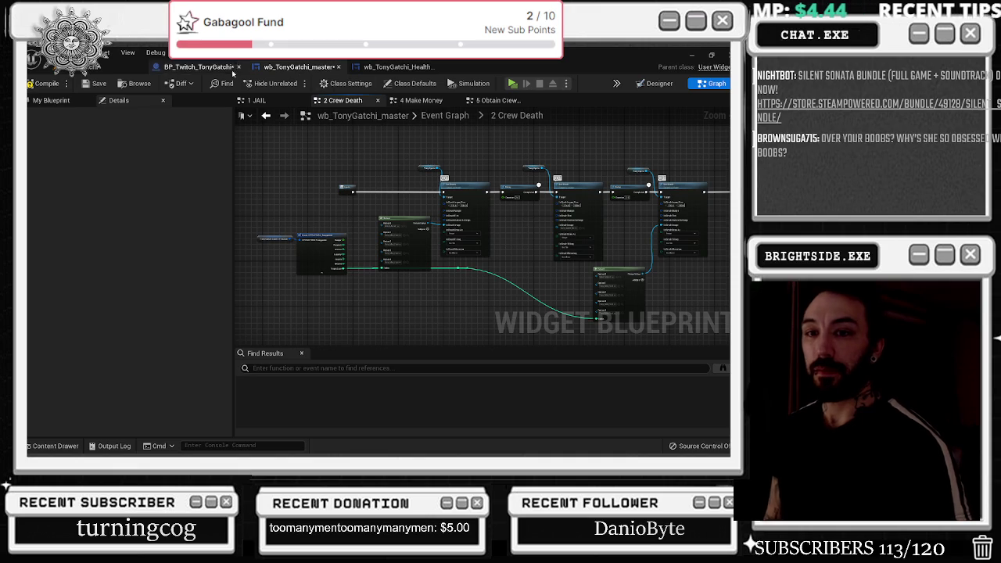
{"action": "left_click", "coordinate": [129, 67]}
{"action": "left_click", "coordinate": [197, 66]}
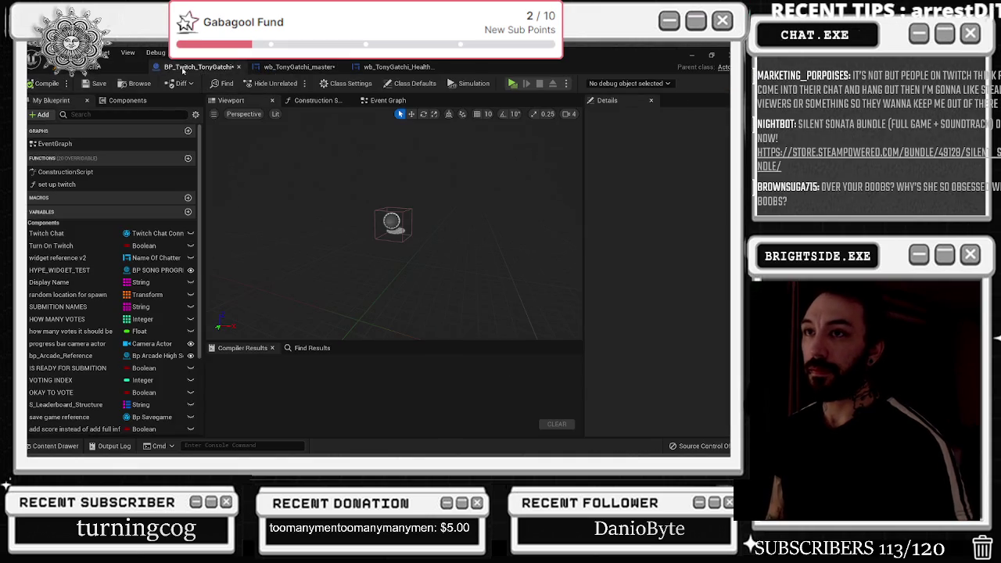
{"action": "left_click", "coordinate": [297, 66]}
{"action": "left_click", "coordinate": [39, 84]}
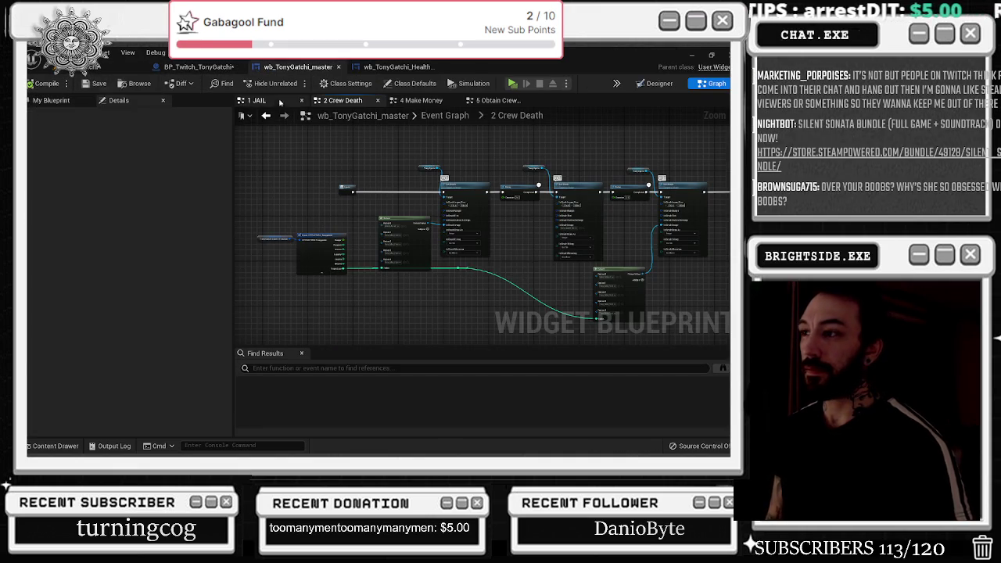
{"action": "left_click", "coordinate": [394, 67]}
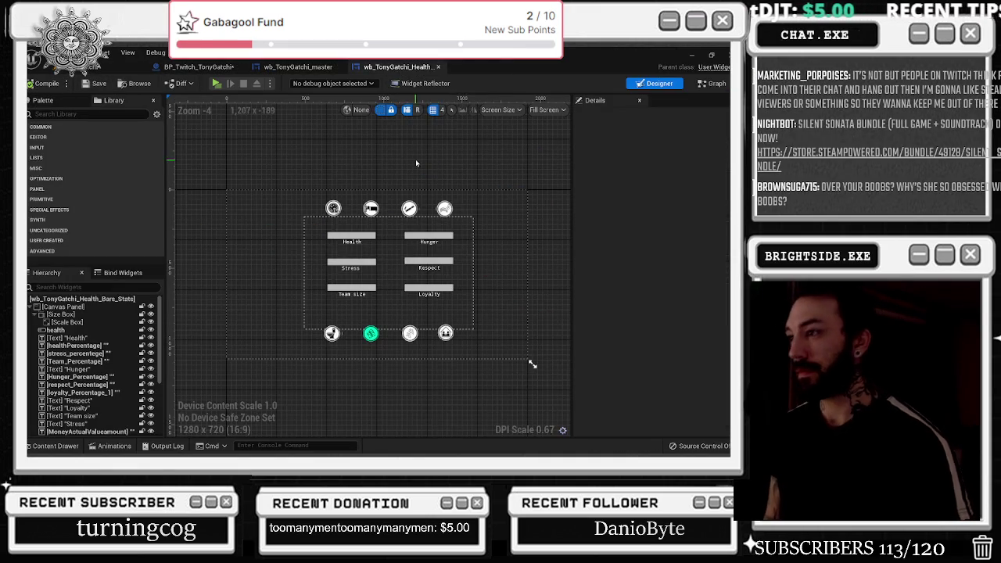
Step: Show the BP_Twitch_TonyGatchi blueprint and close its Construction Script graph
{"action": "left_click", "coordinate": [317, 69]}
{"action": "left_click", "coordinate": [197, 67]}
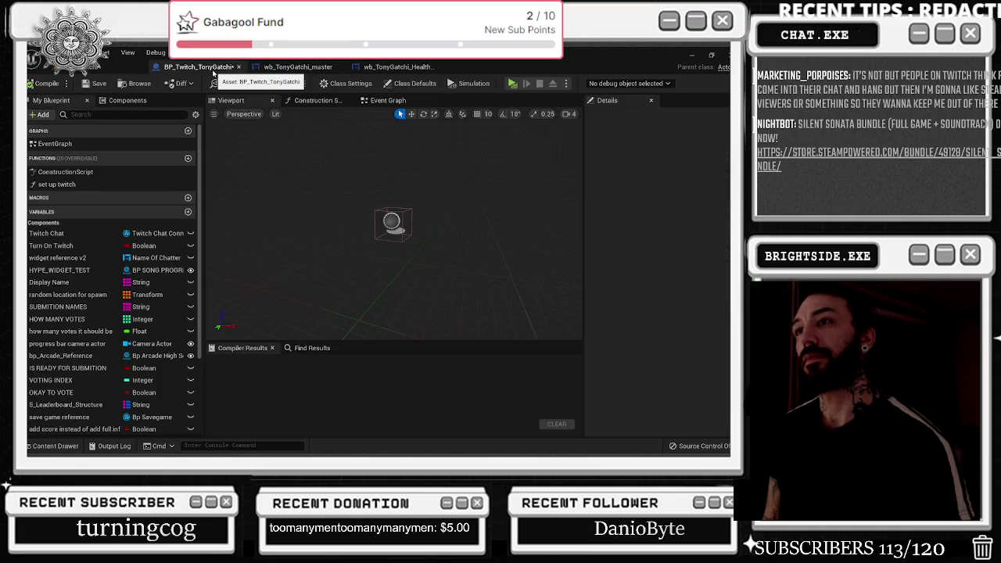
{"action": "left_click", "coordinate": [311, 102]}
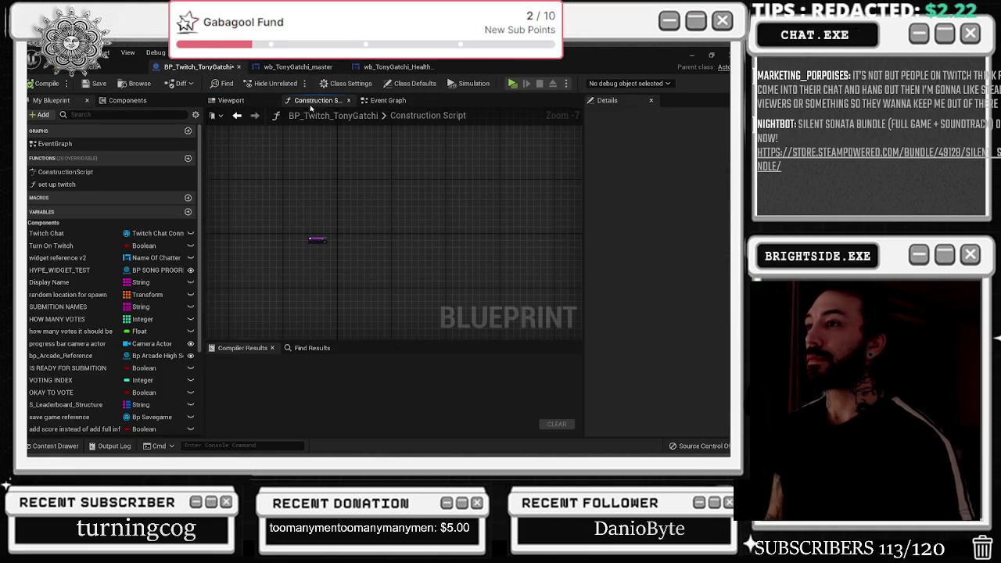
{"action": "left_click", "coordinate": [348, 103]}
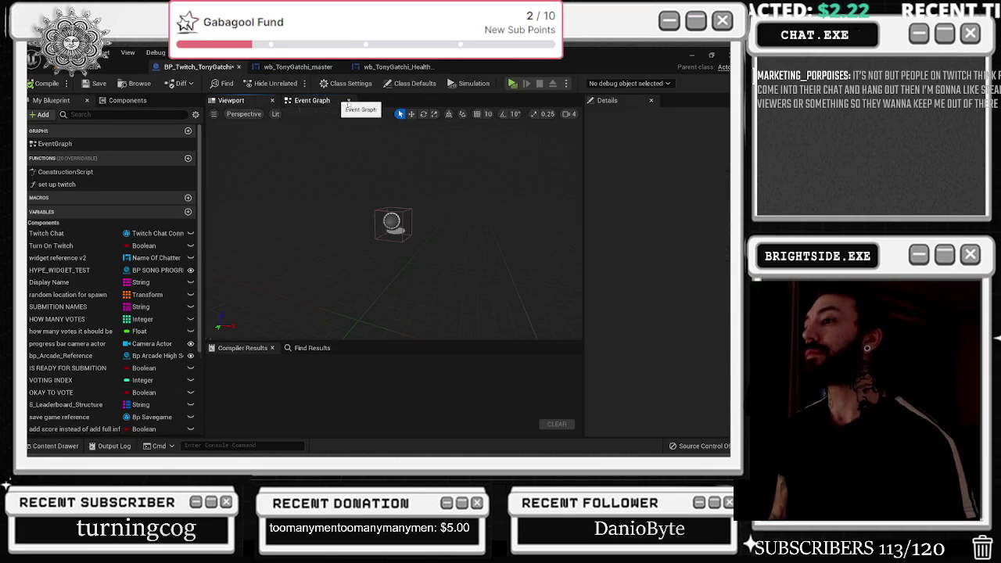
Step: Look over the level and BP event graph, then reopen wb_TonyGatchi_master's 5 Obtain Crew Members graph
{"action": "left_click", "coordinate": [123, 67]}
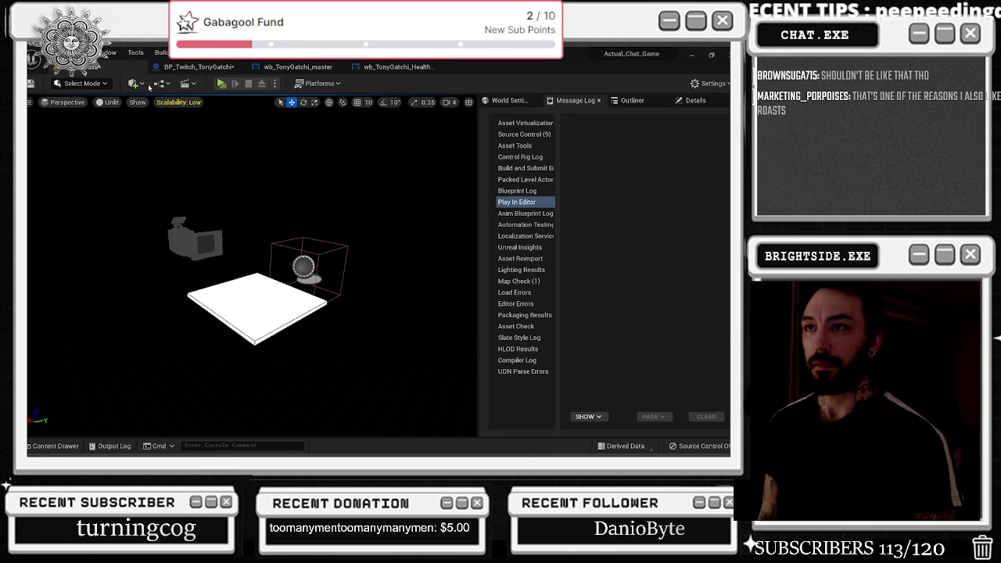
{"action": "left_click", "coordinate": [172, 66]}
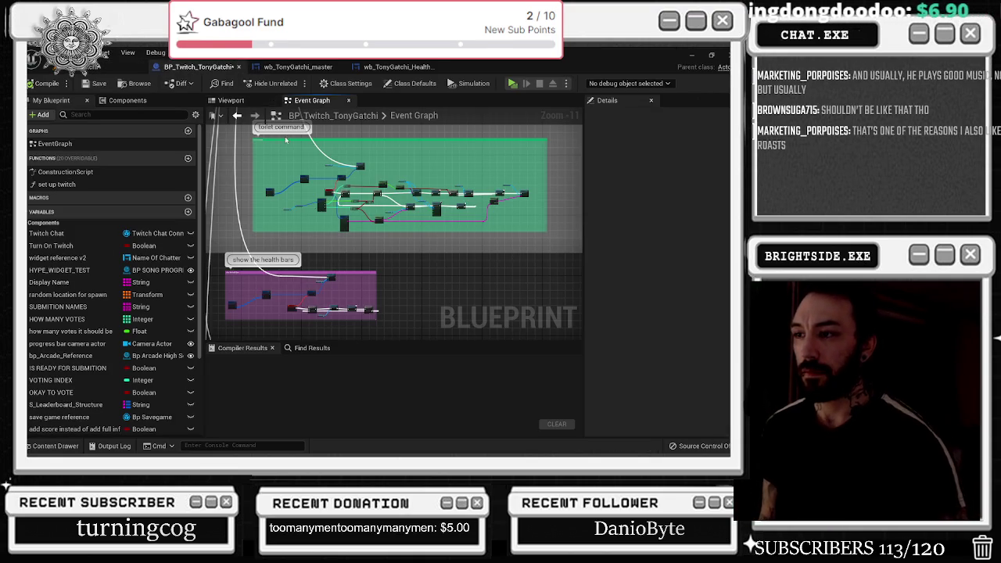
{"action": "left_click", "coordinate": [297, 66]}
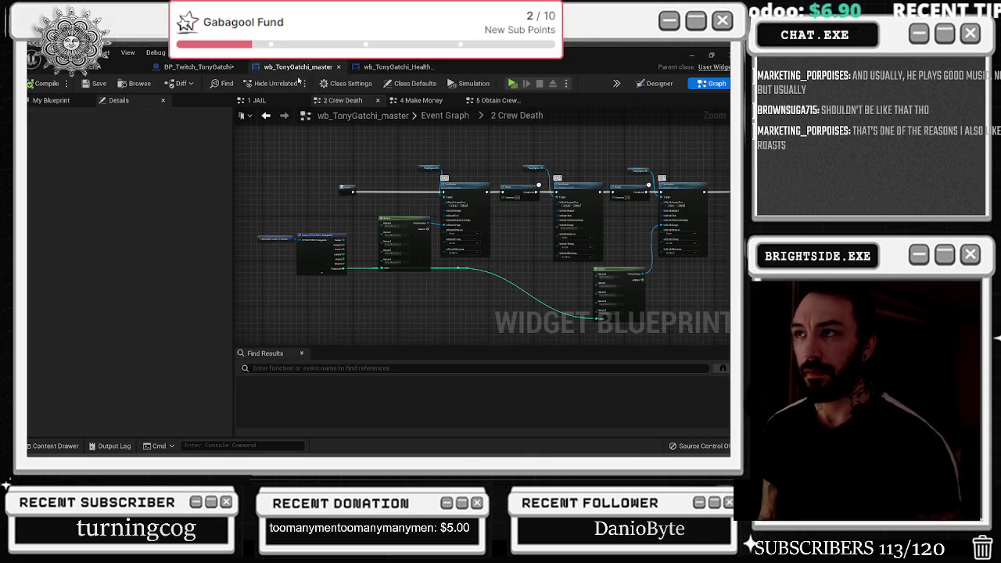
{"action": "left_click", "coordinate": [481, 100]}
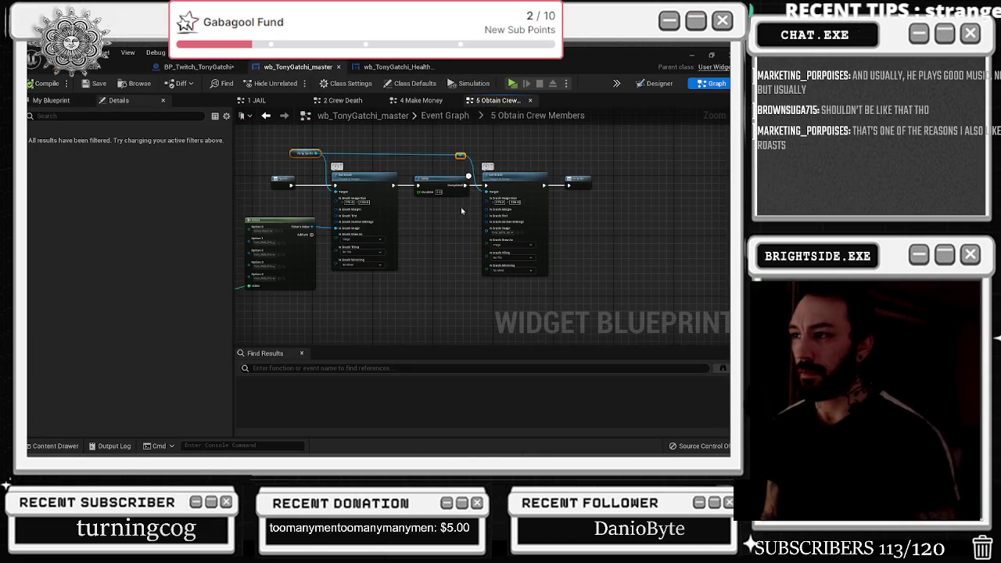